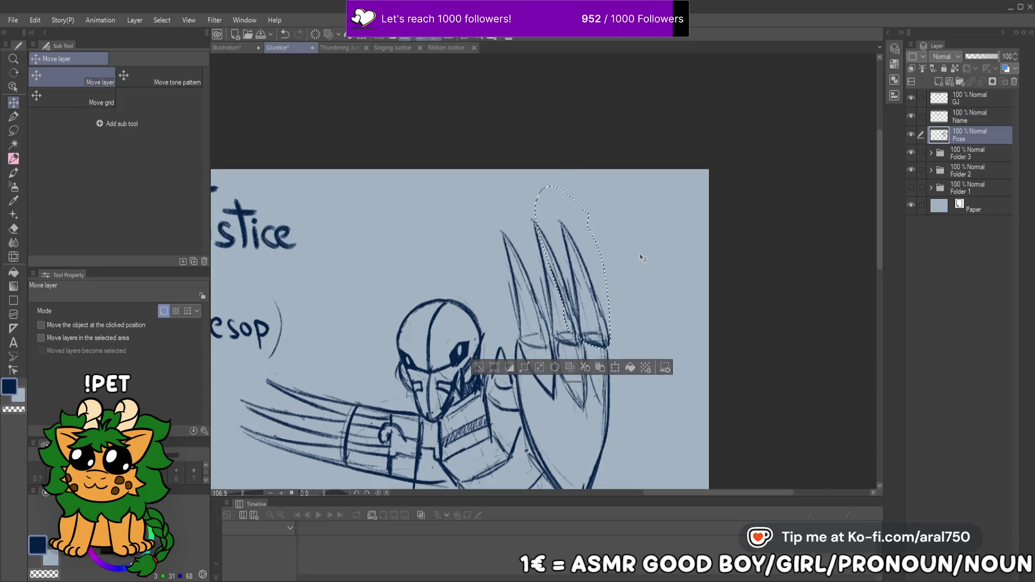
Scale the lassoed wing blade down to 91%, nudge it slightly right, and commit it
{"action": "key", "text": "ctrl+t"}
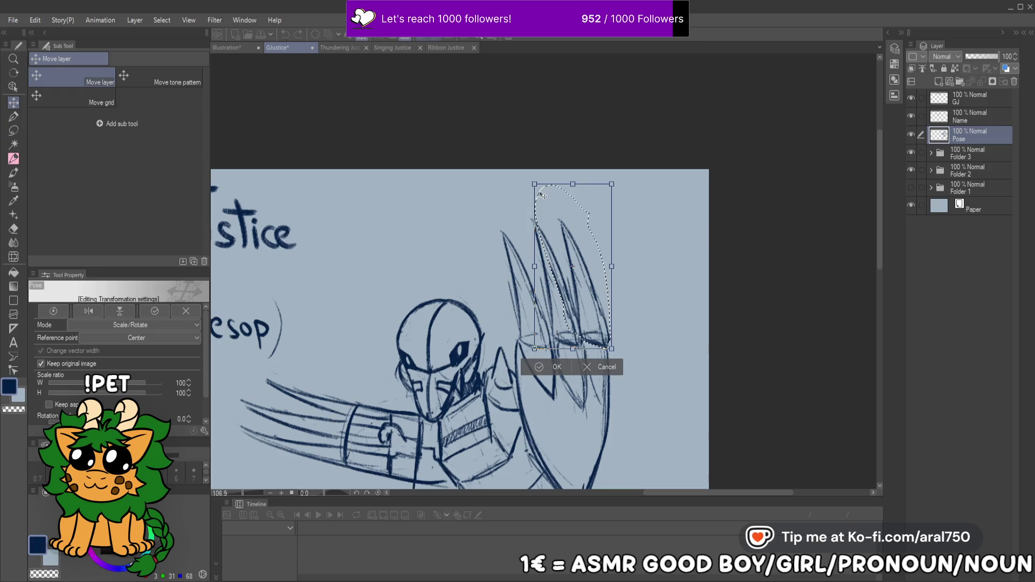
{"action": "left_click_drag", "start_coordinate": [612, 192], "coordinate": [610, 197]}
{"action": "left_click_drag", "start_coordinate": [577, 261], "coordinate": [580, 260]}
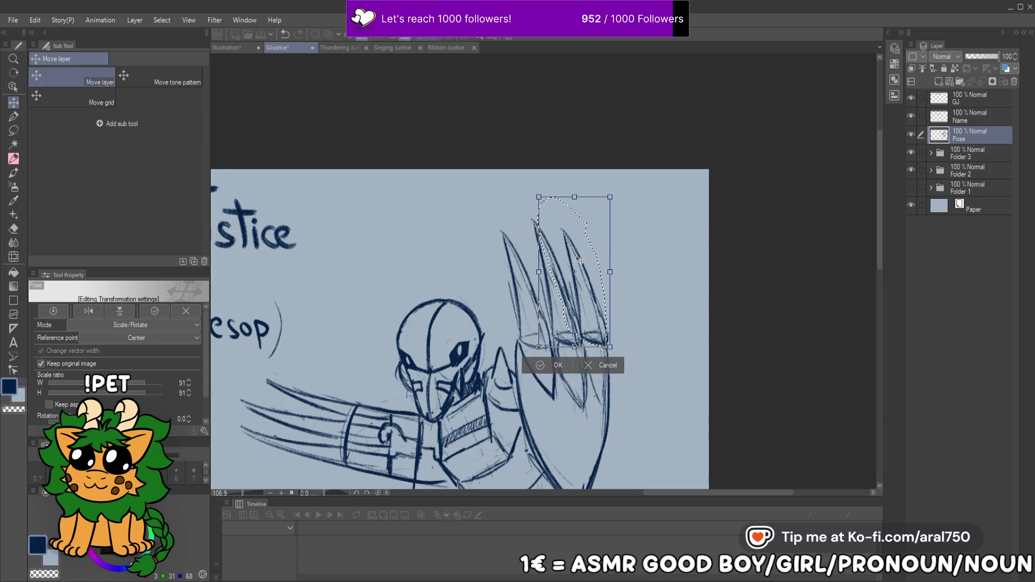
{"action": "key", "text": "Return"}
{"action": "left_click", "coordinate": [580, 261]}
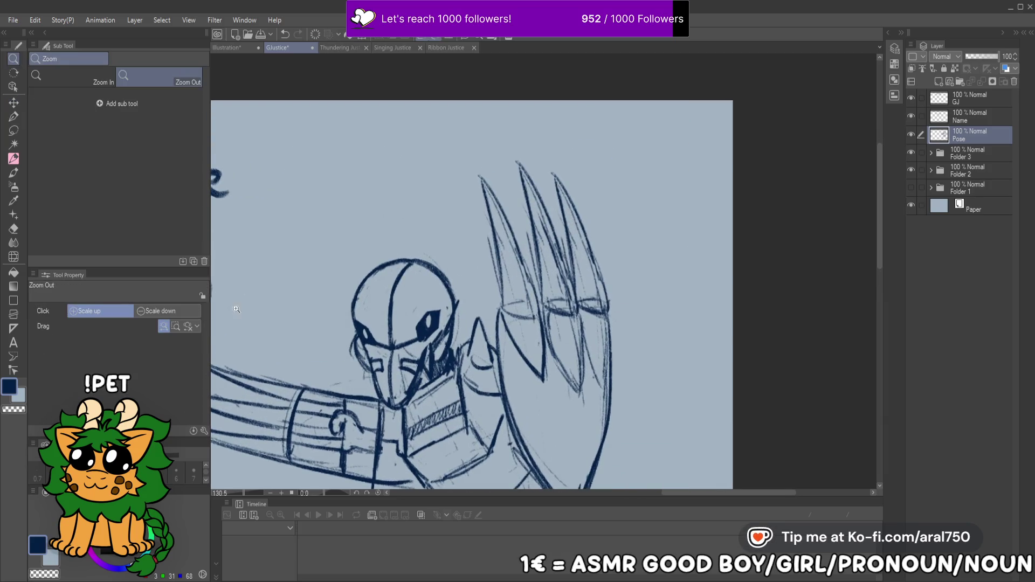
Sketch new pencil lines over the wing feathers, then undo the last stray stroke
{"action": "left_click", "coordinate": [14, 158]}
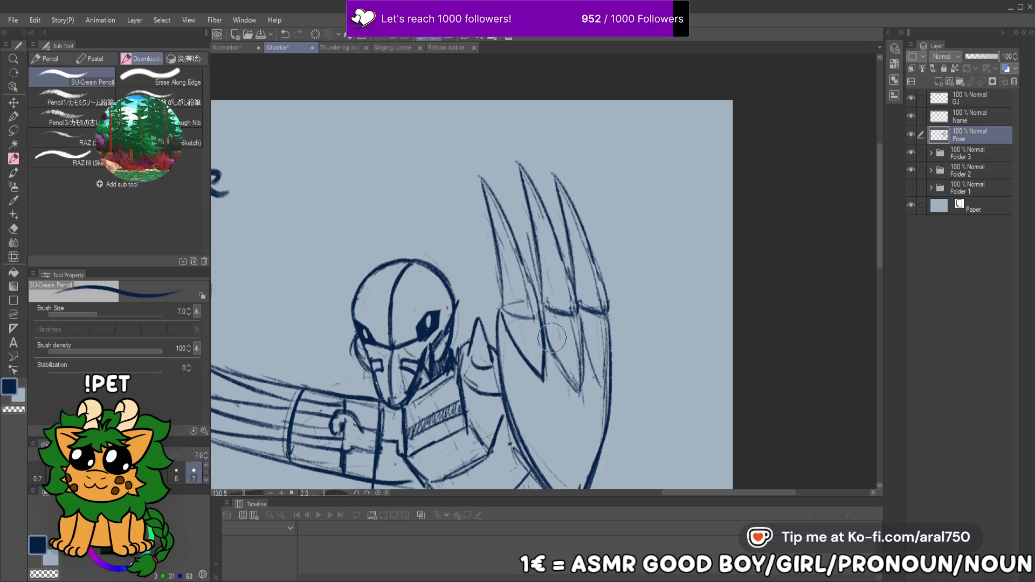
{"action": "left_click_drag", "start_coordinate": [435, 370], "coordinate": [452, 349]}
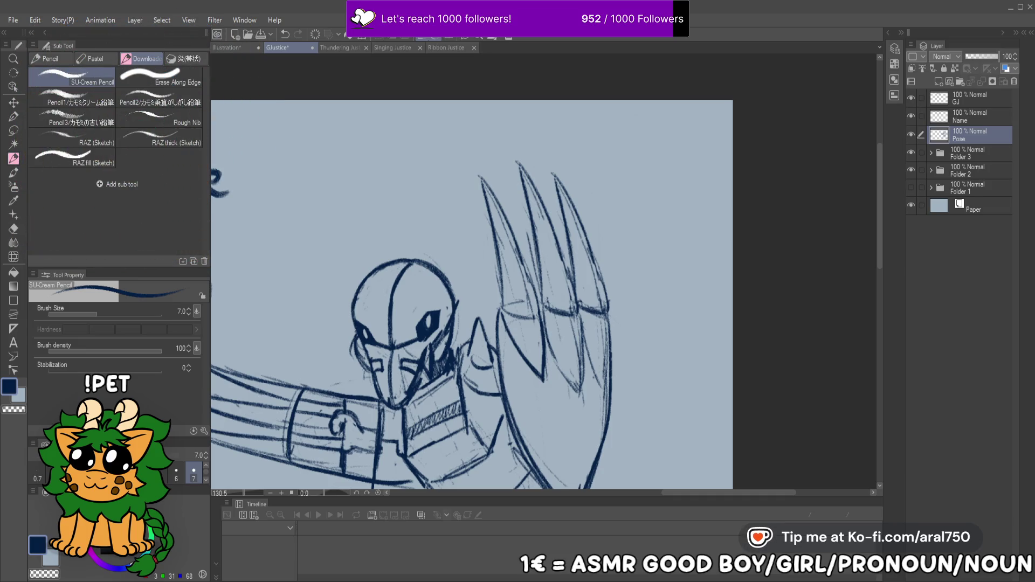
{"action": "left_click_drag", "start_coordinate": [522, 231], "coordinate": [551, 154]}
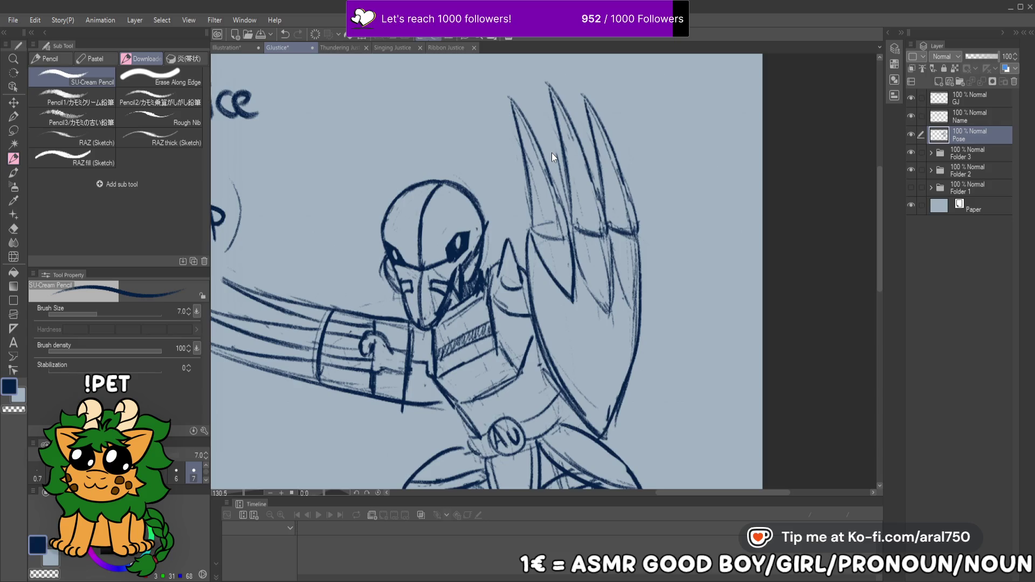
{"action": "left_click_drag", "start_coordinate": [520, 253], "coordinate": [539, 203]}
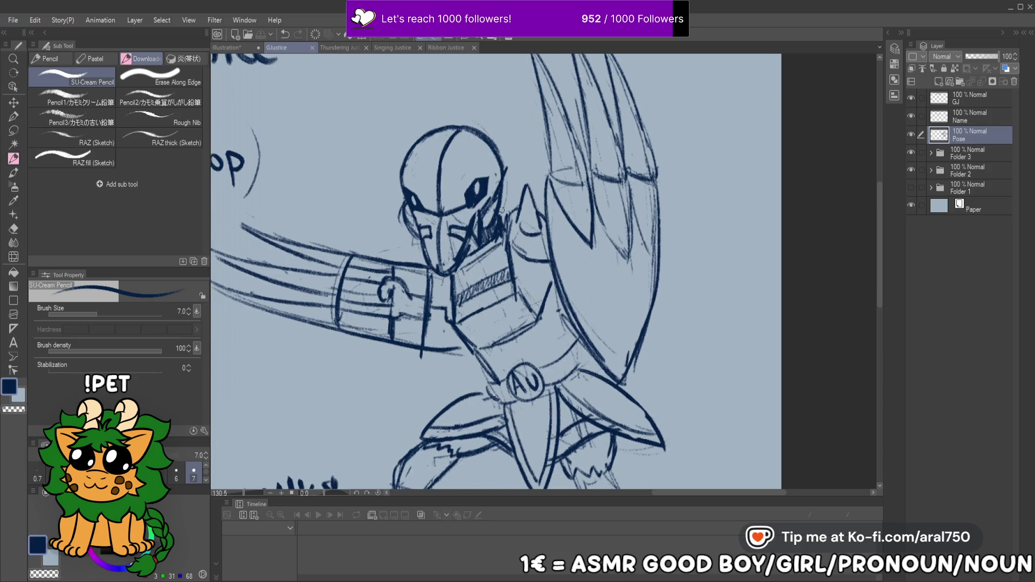
{"action": "key", "text": "ctrl+z"}
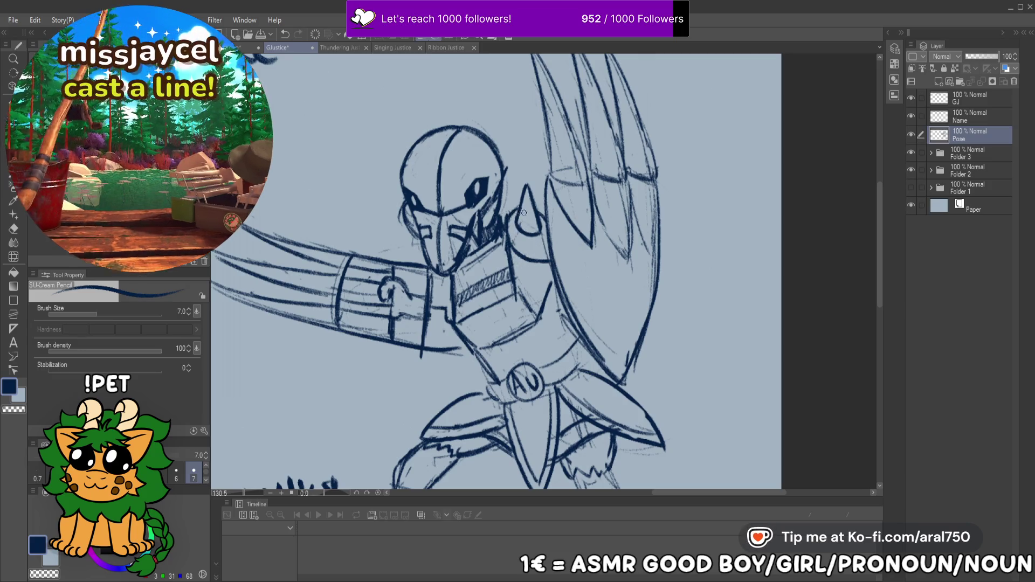
Lasso the goose's right leg and rotate it counter-clockwise so it angles outward
{"action": "left_click_drag", "start_coordinate": [508, 267], "coordinate": [537, 260]}
{"action": "scroll", "coordinate": [536, 259], "scroll_direction": "down", "scroll_amount": 3}
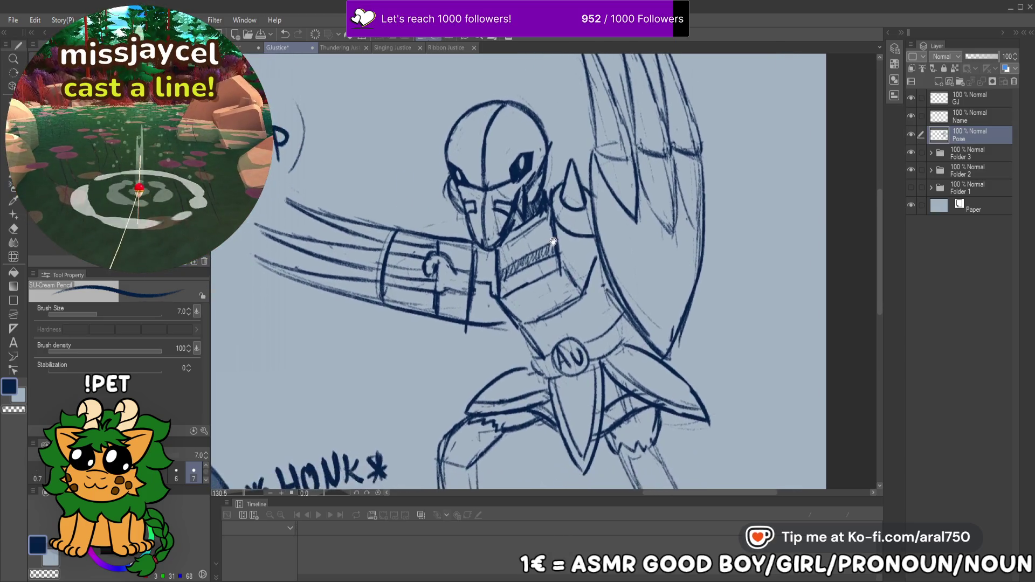
{"action": "left_click", "coordinate": [580, 219], "text": "alt"}
{"action": "scroll", "coordinate": [589, 342], "scroll_direction": "up", "scroll_amount": 4}
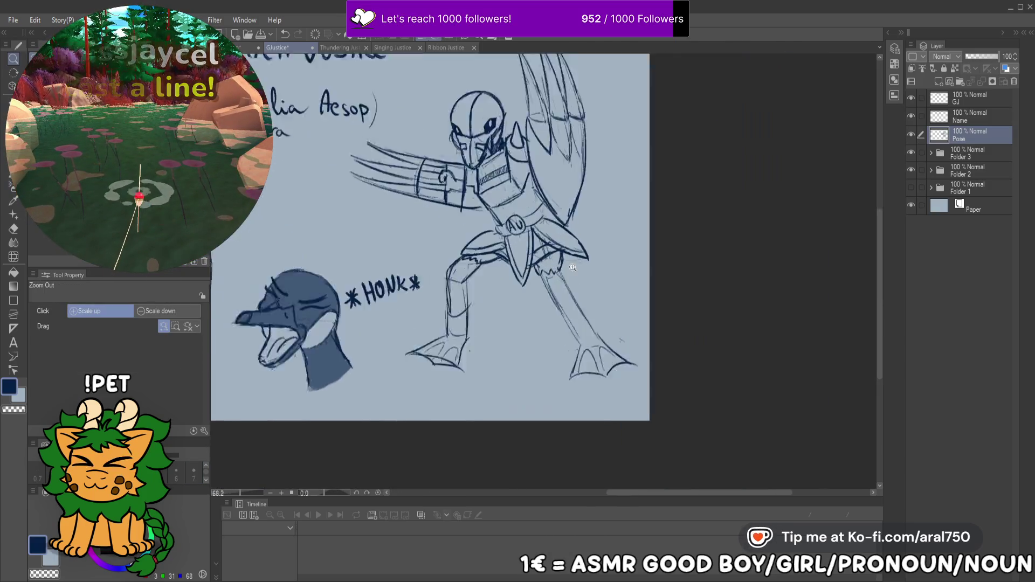
{"action": "key", "text": "m"}
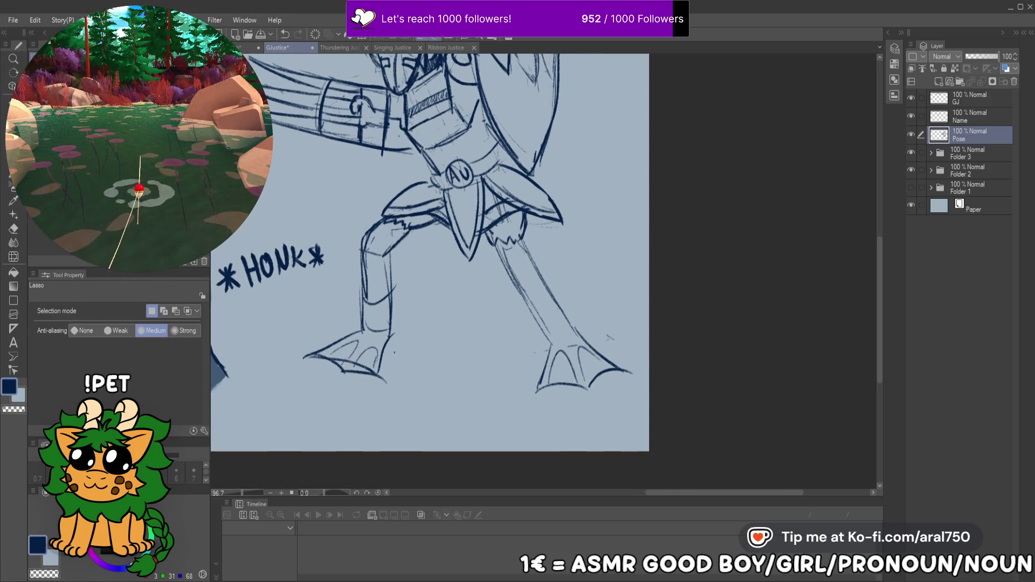
{"action": "left_click_drag", "start_coordinate": [489, 233], "coordinate": [517, 214]}
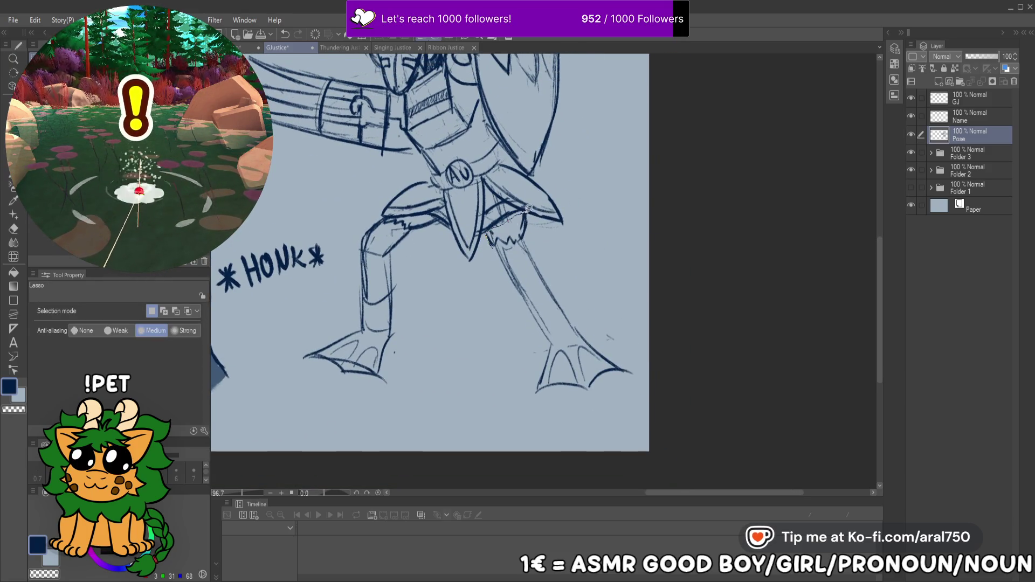
{"action": "left_click_drag", "start_coordinate": [638, 347], "coordinate": [497, 247]}
{"action": "key", "text": "ctrl+t"}
{"action": "mouse_move", "coordinate": [674, 302]}
{"action": "left_mouse_down"}
{"action": "mouse_move", "coordinate": [683, 255]}
{"action": "mouse_move", "coordinate": [680, 275]}
{"action": "left_mouse_up"}
{"action": "key", "text": "Return"}
{"action": "key", "text": "ctrl+d"}
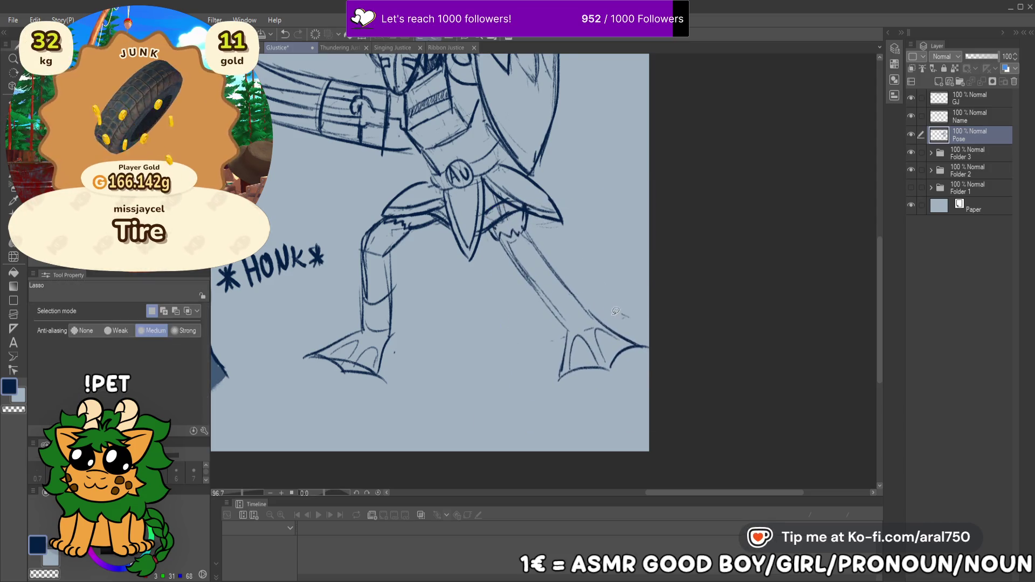
Erase the old webbed foot at the end of the rotated right leg
{"action": "left_click_drag", "start_coordinate": [568, 351], "coordinate": [610, 370]}
{"action": "left_click_drag", "start_coordinate": [670, 351], "coordinate": [611, 340]}
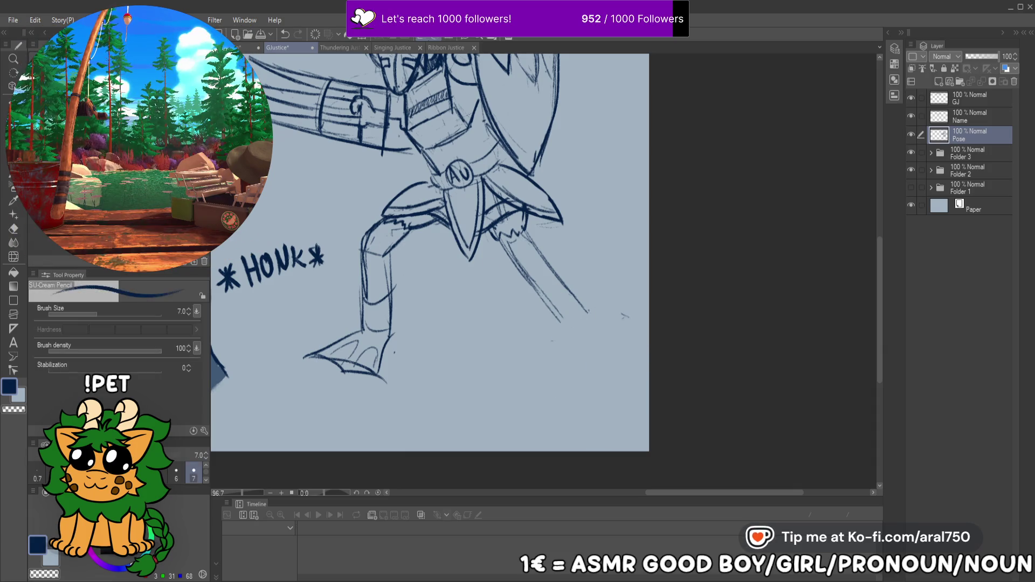
{"action": "left_click", "coordinate": [625, 268], "text": "alt"}
{"action": "scroll", "coordinate": [623, 270], "scroll_direction": "down", "scroll_amount": 1}
{"action": "scroll", "coordinate": [622, 277], "scroll_direction": "up", "scroll_amount": 2}
{"action": "key", "text": "ctrl+t"}
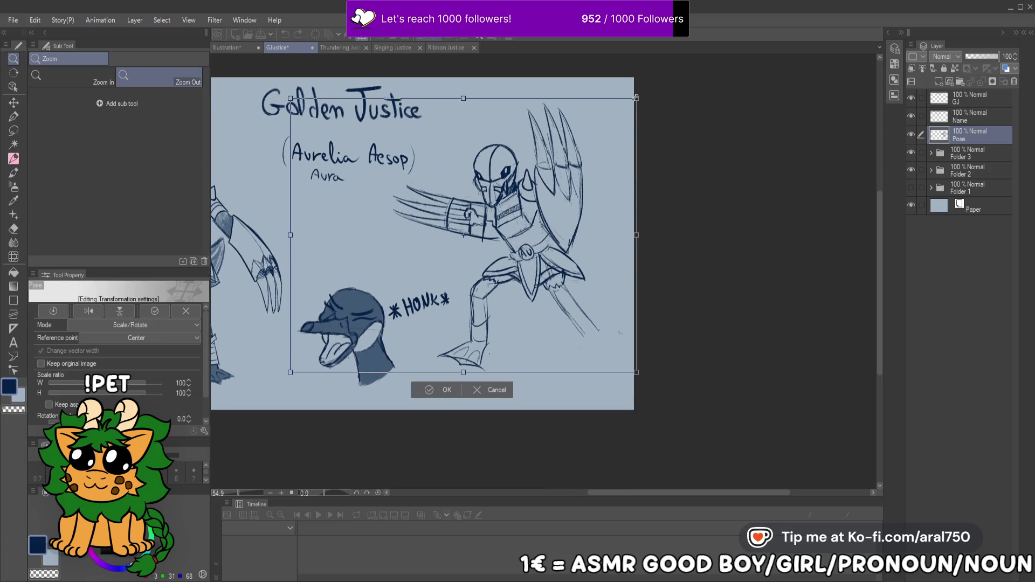
Shrink the posed goose to 93% and shift it right and down
{"action": "left_click_drag", "start_coordinate": [620, 114], "coordinate": [610, 119]}
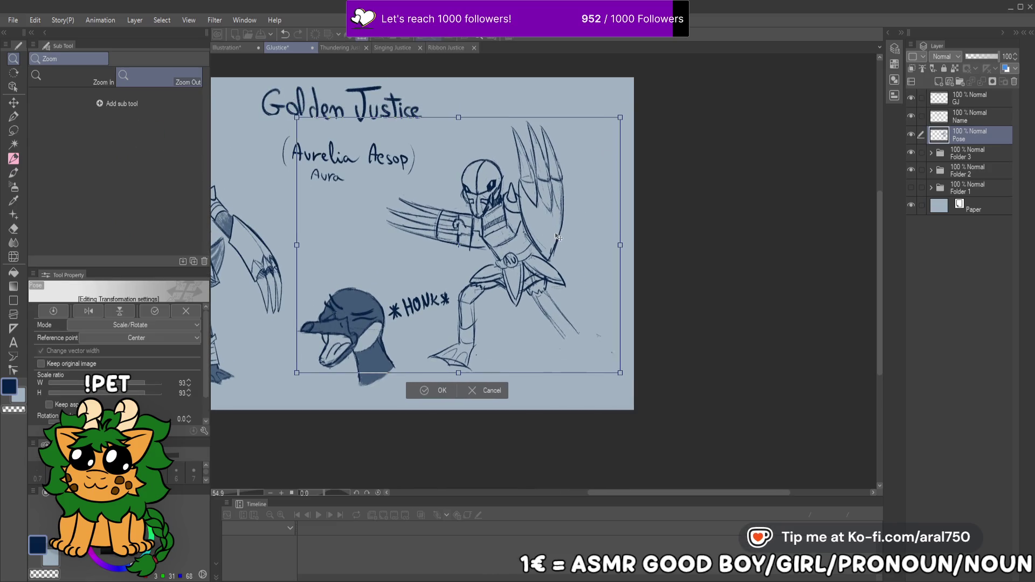
{"action": "left_click_drag", "start_coordinate": [552, 231], "coordinate": [561, 233]}
{"action": "key", "text": "Return"}
{"action": "scroll", "coordinate": [560, 237], "scroll_direction": "up", "scroll_amount": 3}
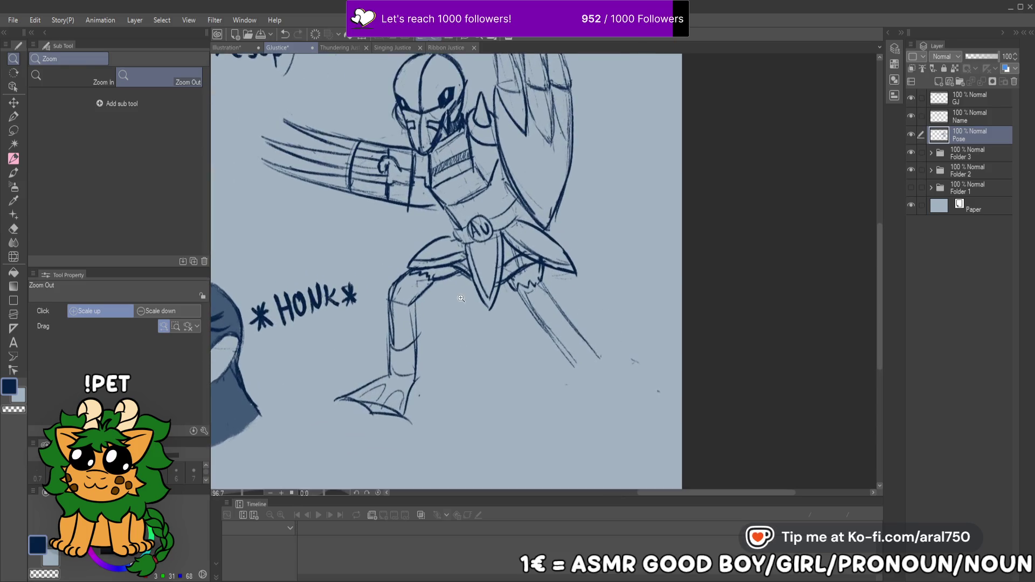
Pencil a second long parallel line along the outstretched right leg
{"action": "left_click", "coordinate": [14, 158]}
{"action": "mouse_move", "coordinate": [512, 280]}
{"action": "left_mouse_down"}
{"action": "mouse_move", "coordinate": [555, 330]}
{"action": "mouse_move", "coordinate": [578, 327]}
{"action": "mouse_move", "coordinate": [542, 275]}
{"action": "left_mouse_up"}
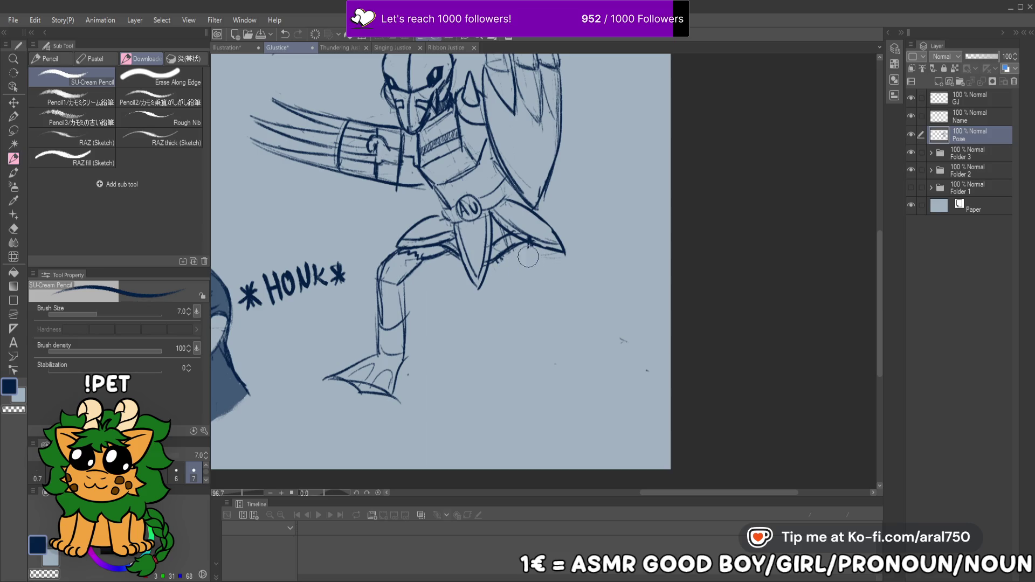
{"action": "left_click_drag", "start_coordinate": [521, 237], "coordinate": [592, 353]}
{"action": "key", "text": "ctrl+z"}
{"action": "left_click_drag", "start_coordinate": [521, 238], "coordinate": [608, 376]}
{"action": "left_click_drag", "start_coordinate": [558, 306], "coordinate": [610, 387]}
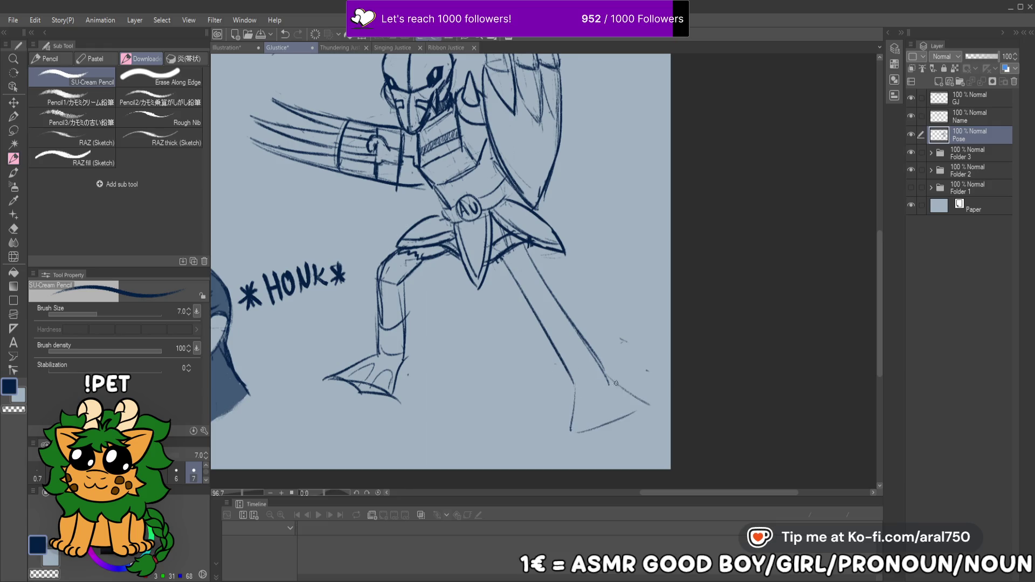
Draw toes for the new webbed foot and a band across the extended leg
{"action": "mouse_move", "coordinate": [646, 401]}
{"action": "left_mouse_down"}
{"action": "mouse_move", "coordinate": [611, 419]}
{"action": "mouse_move", "coordinate": [575, 419]}
{"action": "left_mouse_up"}
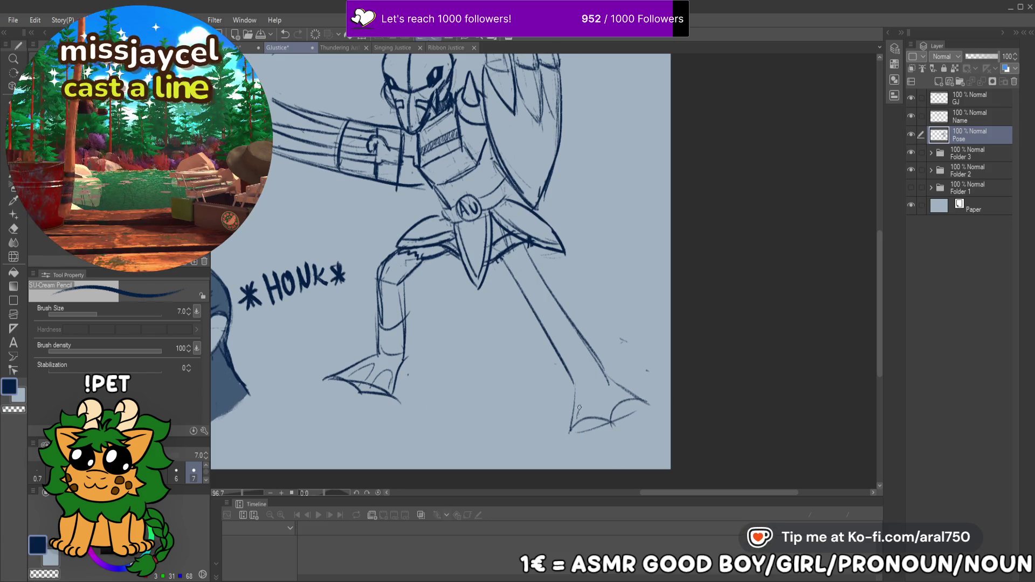
{"action": "left_click_drag", "start_coordinate": [555, 310], "coordinate": [535, 323]}
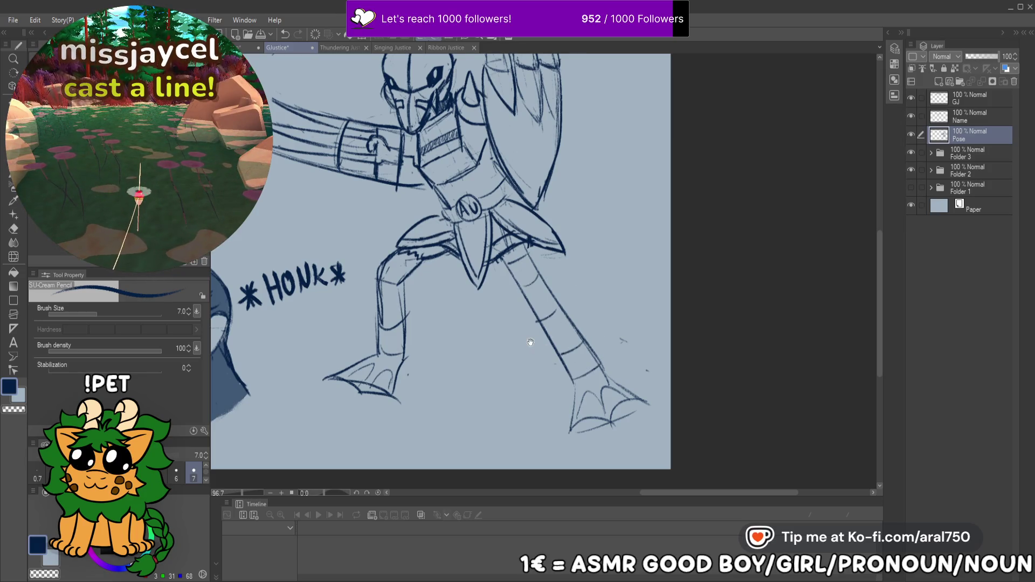
{"action": "scroll", "coordinate": [531, 342], "scroll_direction": "down", "scroll_amount": 3}
{"action": "scroll", "coordinate": [834, 266], "scroll_direction": "up", "scroll_amount": 3}
{"action": "mouse_move", "coordinate": [835, 265]}
{"action": "left_mouse_down"}
{"action": "mouse_move", "coordinate": [196, 266]}
{"action": "mouse_move", "coordinate": [369, 187]}
{"action": "mouse_move", "coordinate": [711, 207]}
{"action": "left_mouse_up"}
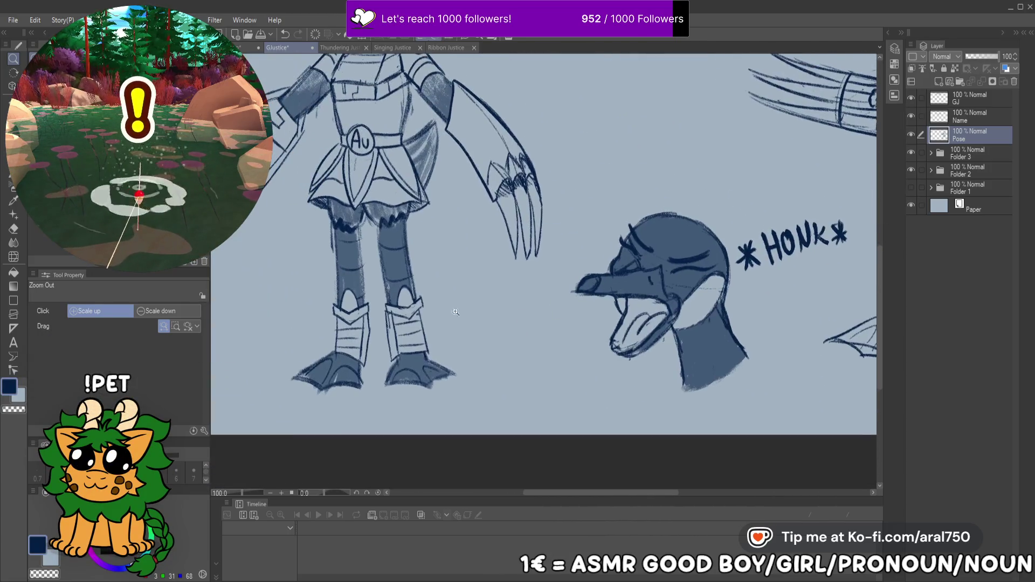
{"action": "mouse_move", "coordinate": [653, 296]}
{"action": "left_mouse_down"}
{"action": "mouse_move", "coordinate": [663, 475]}
{"action": "mouse_move", "coordinate": [695, 418]}
{"action": "mouse_move", "coordinate": [323, 412]}
{"action": "left_mouse_up"}
{"action": "left_click_drag", "start_coordinate": [590, 397], "coordinate": [468, 275]}
{"action": "mouse_move", "coordinate": [593, 274]}
{"action": "left_mouse_down"}
{"action": "mouse_move", "coordinate": [636, 285]}
{"action": "mouse_move", "coordinate": [846, 280]}
{"action": "mouse_move", "coordinate": [884, 269]}
{"action": "mouse_move", "coordinate": [537, 257]}
{"action": "mouse_move", "coordinate": [594, 290]}
{"action": "mouse_move", "coordinate": [674, 260]}
{"action": "mouse_move", "coordinate": [728, 290]}
{"action": "left_mouse_up"}
{"action": "scroll", "coordinate": [609, 237], "scroll_direction": "down", "scroll_amount": 5}
{"action": "left_click_drag", "start_coordinate": [609, 237], "coordinate": [571, 291]}
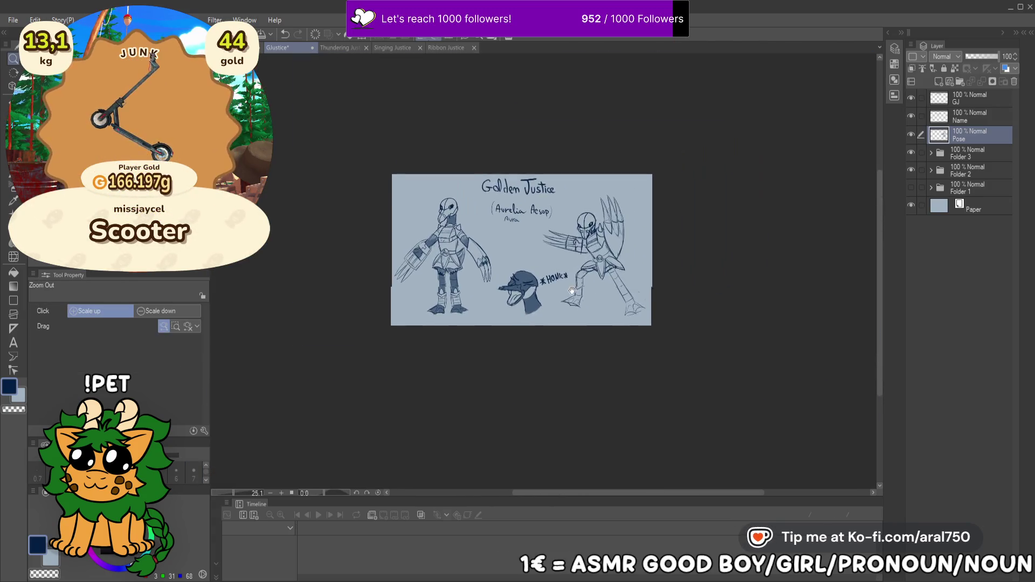
{"action": "scroll", "coordinate": [571, 294], "scroll_direction": "up", "scroll_amount": 2}
{"action": "scroll", "coordinate": [568, 327], "scroll_direction": "up", "scroll_amount": 2}
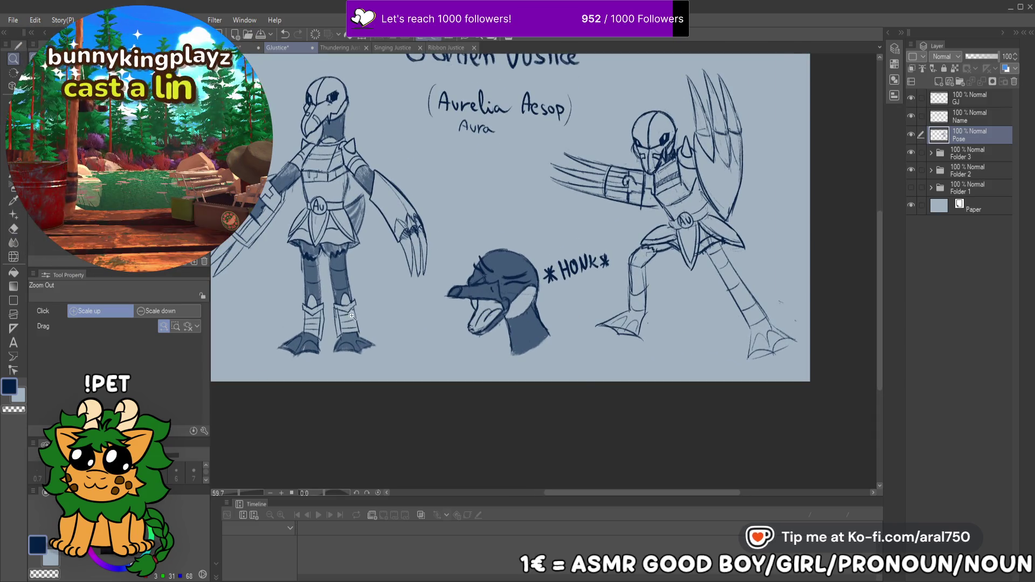
{"action": "scroll", "coordinate": [314, 290], "scroll_direction": "up", "scroll_amount": 5}
{"action": "scroll", "coordinate": [300, 270], "scroll_direction": "down", "scroll_amount": 2}
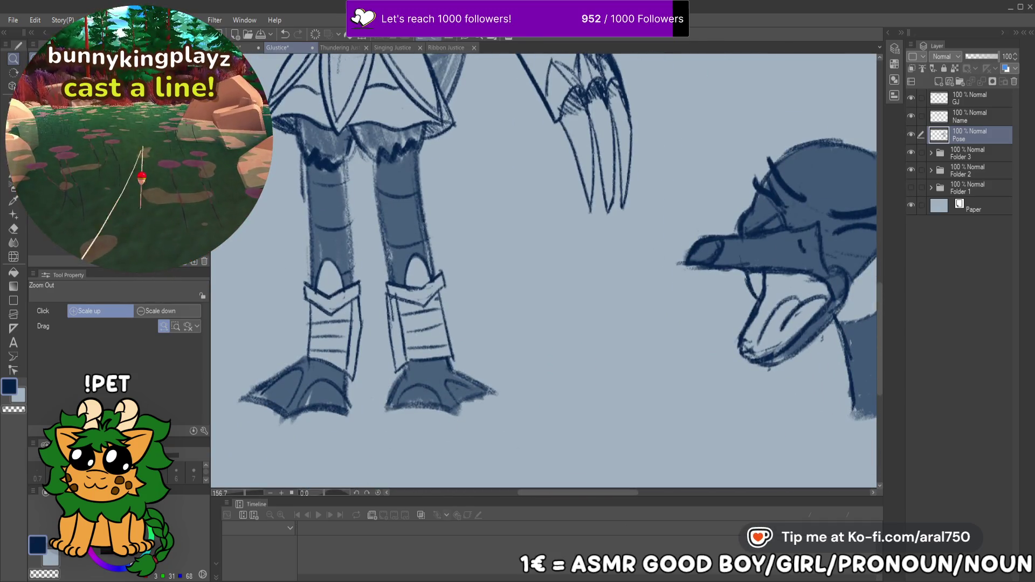
{"action": "key", "text": "p"}
{"action": "left_click_drag", "start_coordinate": [426, 270], "coordinate": [409, 329]}
{"action": "key", "text": "ctrl+z"}
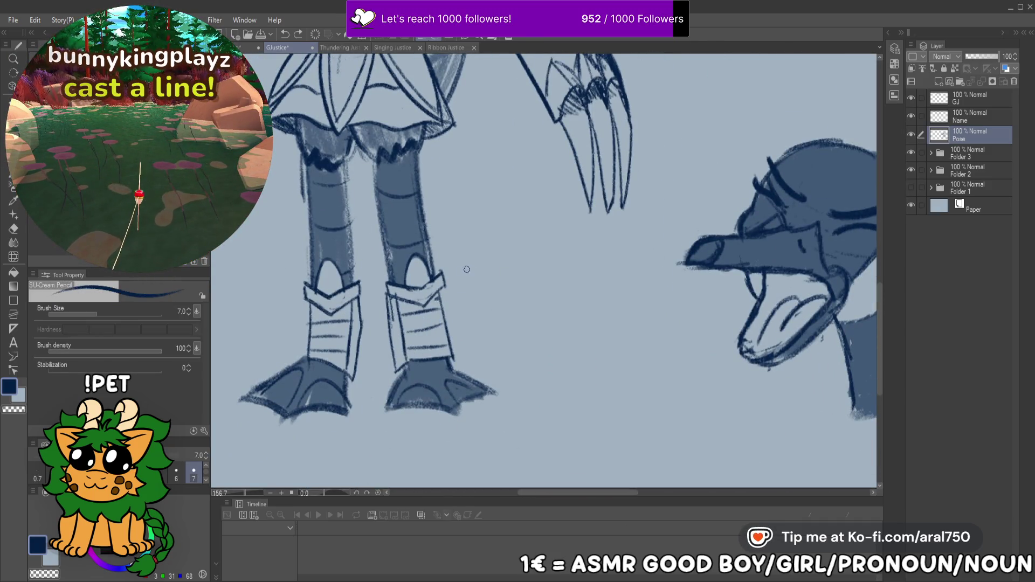
{"action": "left_click_drag", "start_coordinate": [497, 258], "coordinate": [402, 345]}
{"action": "left_click_drag", "start_coordinate": [370, 300], "coordinate": [490, 349]}
{"action": "left_click_drag", "start_coordinate": [268, 278], "coordinate": [371, 354]}
{"action": "left_click_drag", "start_coordinate": [412, 264], "coordinate": [293, 336]}
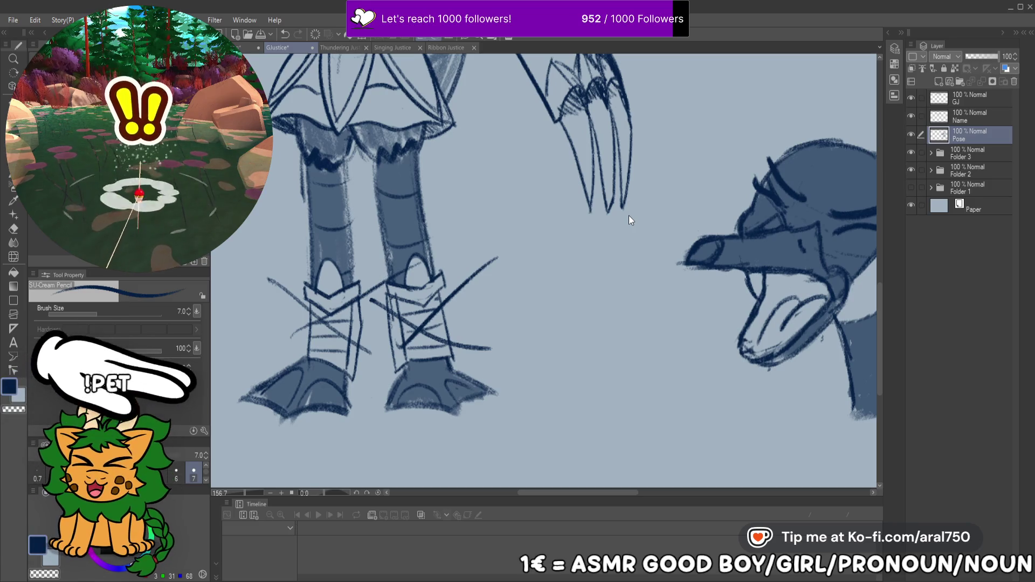
{"action": "key", "text": "ctrl+z"}
{"action": "key", "text": "ctrl+z"}
{"action": "key", "text": "ctrl+z"}
{"action": "key", "text": "ctrl+z"}
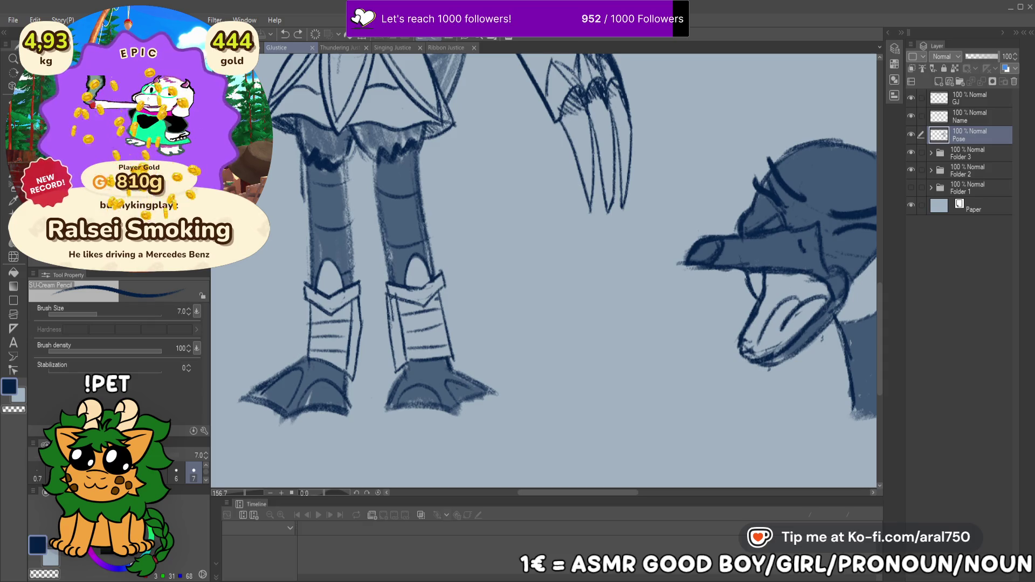
{"action": "mouse_move", "coordinate": [562, 266]}
{"action": "left_mouse_down"}
{"action": "mouse_move", "coordinate": [545, 303]}
{"action": "mouse_move", "coordinate": [654, 166]}
{"action": "mouse_move", "coordinate": [407, 266]}
{"action": "mouse_move", "coordinate": [593, 226]}
{"action": "mouse_move", "coordinate": [697, 176]}
{"action": "mouse_move", "coordinate": [629, 196]}
{"action": "mouse_move", "coordinate": [655, 197]}
{"action": "left_mouse_up"}
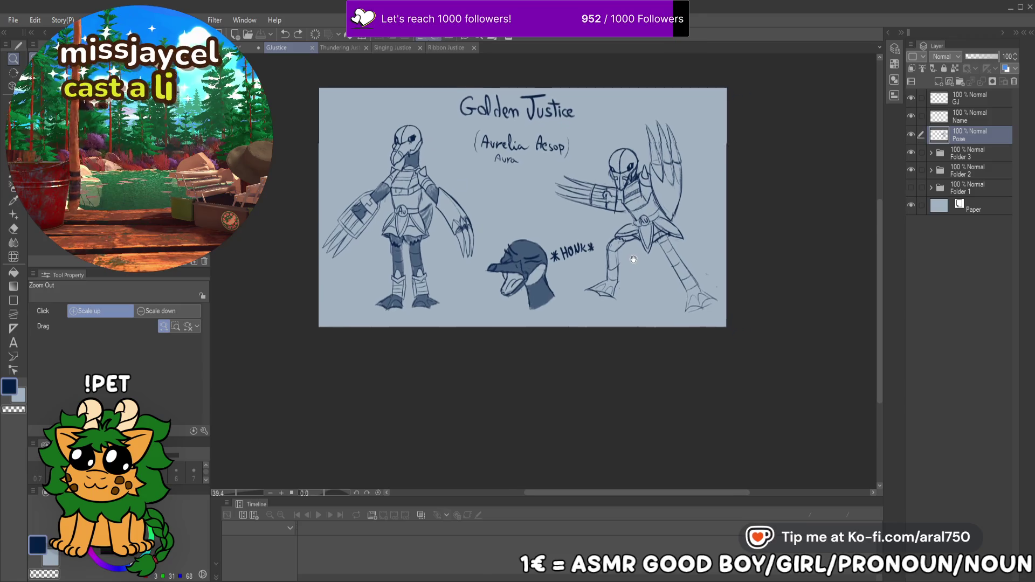
Zoom in on the legs and add a pencil stroke at the knee
{"action": "left_click_drag", "start_coordinate": [633, 259], "coordinate": [649, 258]}
{"action": "key", "text": "p"}
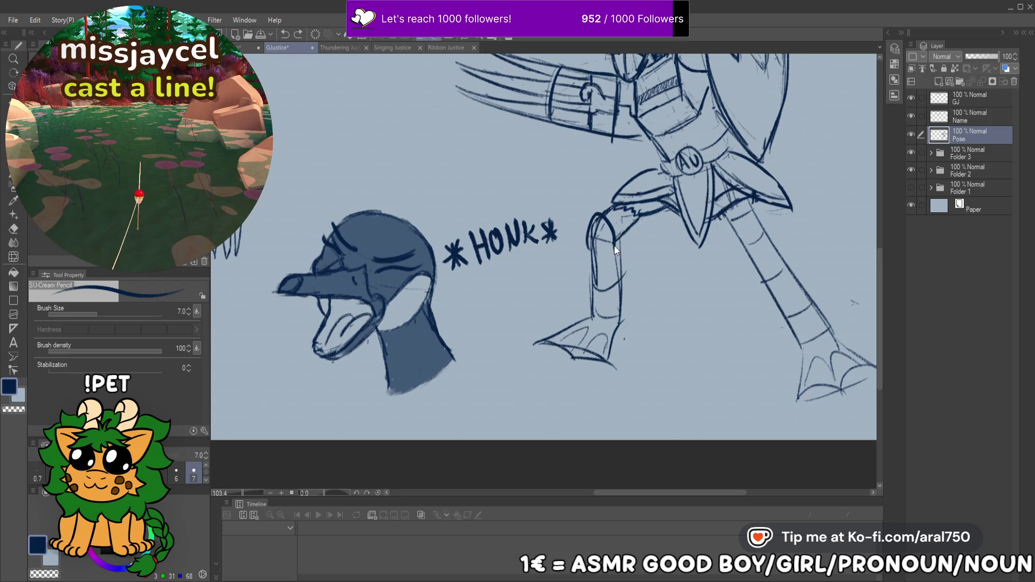
{"action": "left_click_drag", "start_coordinate": [682, 210], "coordinate": [676, 236]}
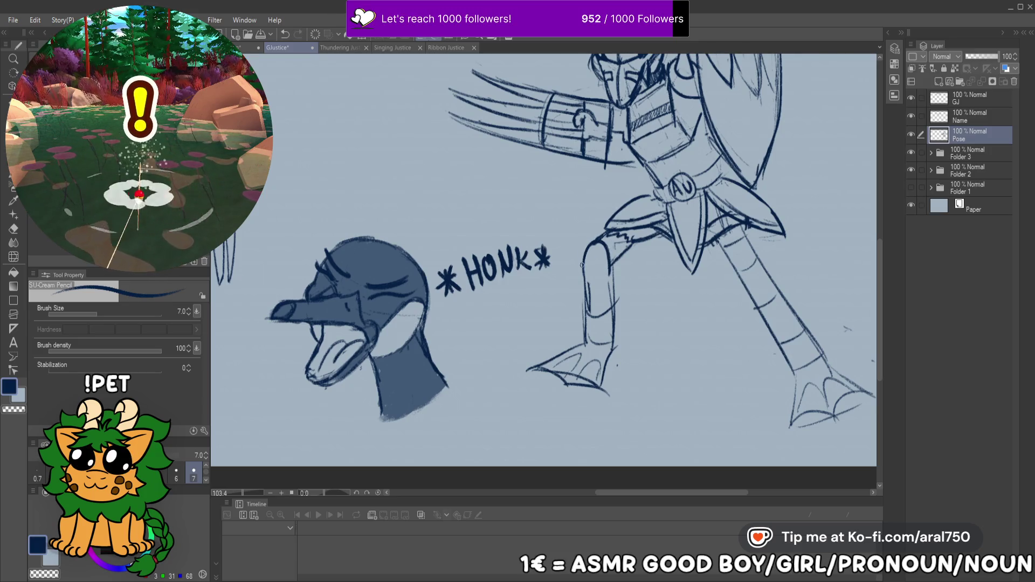
{"action": "left_click_drag", "start_coordinate": [587, 271], "coordinate": [581, 280]}
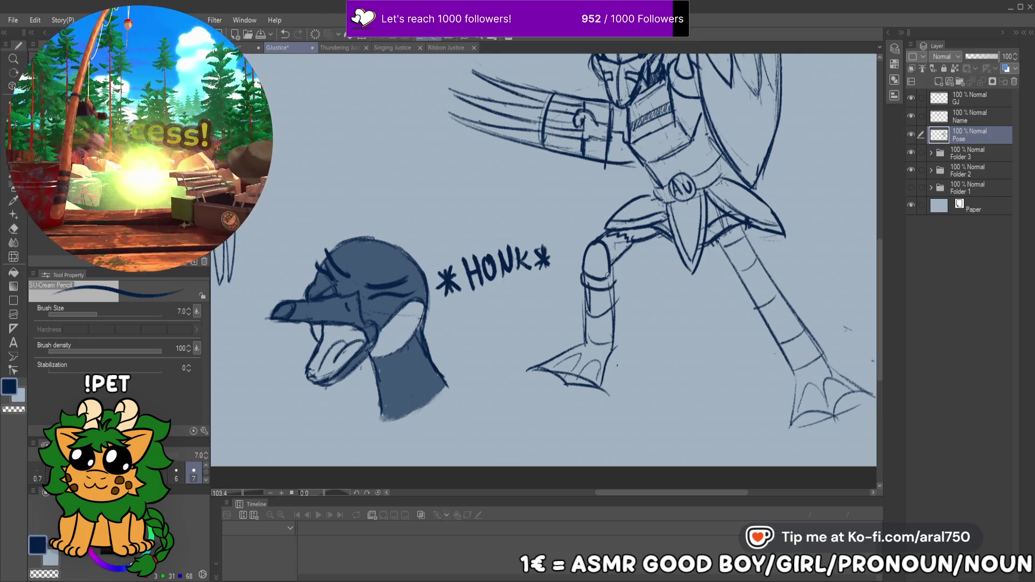
{"action": "mouse_move", "coordinate": [762, 293]}
{"action": "left_mouse_down"}
{"action": "mouse_move", "coordinate": [721, 272]}
{"action": "mouse_move", "coordinate": [757, 291]}
{"action": "mouse_move", "coordinate": [734, 211]}
{"action": "left_mouse_up"}
{"action": "key", "text": "ctrl+space"}
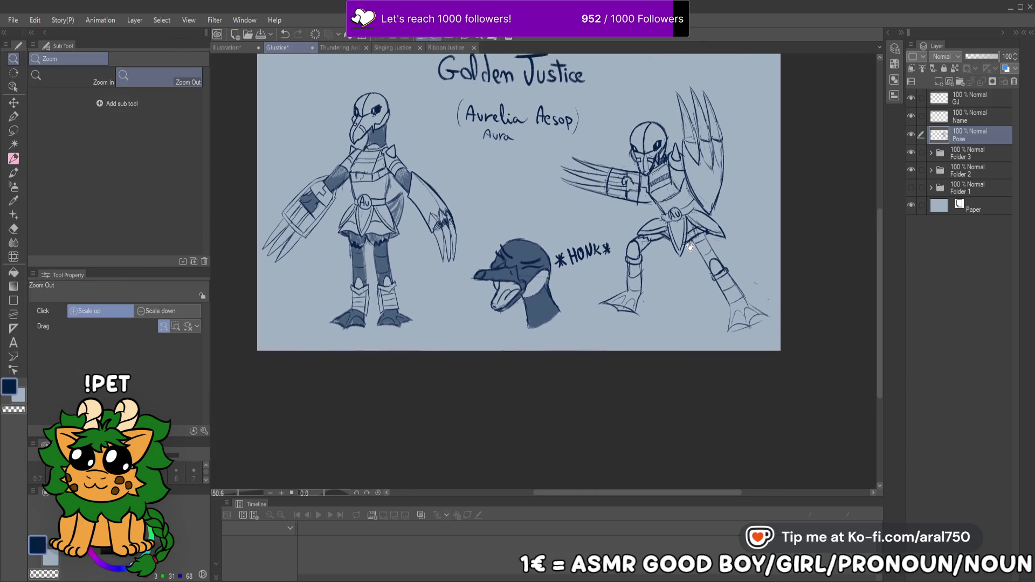
{"action": "scroll", "coordinate": [689, 243], "scroll_direction": "up", "scroll_amount": 4}
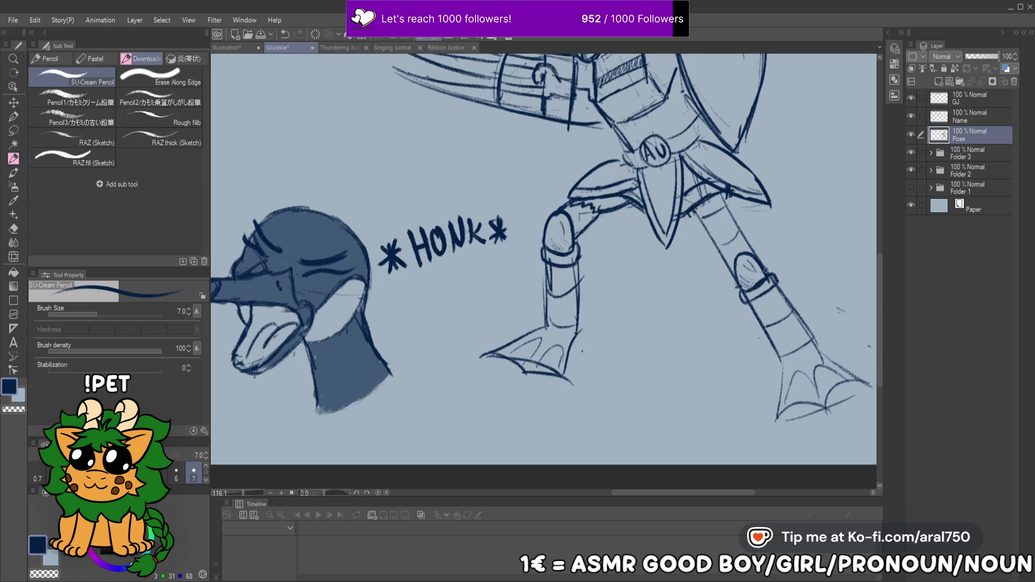
Add a short stroke across the lower leg and extra lines on the webbed foot
{"action": "left_click_drag", "start_coordinate": [766, 324], "coordinate": [797, 308]}
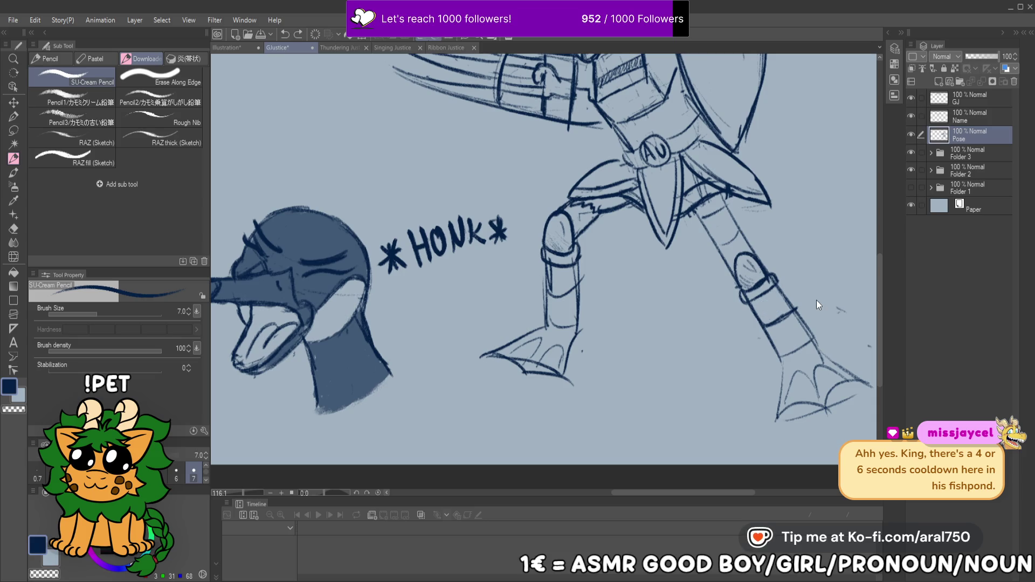
{"action": "left_click", "coordinate": [746, 311], "text": "alt"}
{"action": "left_click_drag", "start_coordinate": [746, 311], "coordinate": [746, 318]}
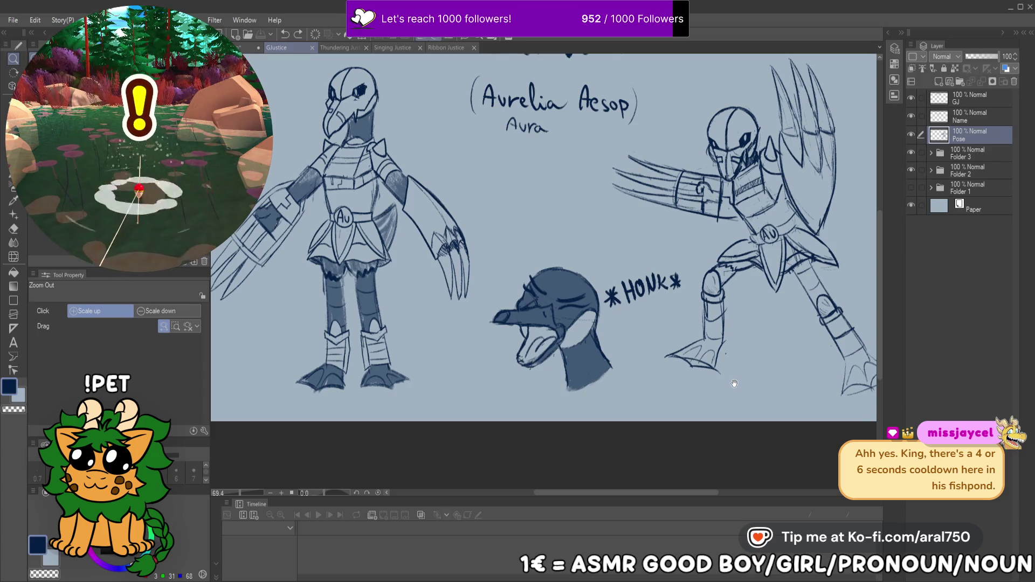
{"action": "scroll", "coordinate": [526, 259], "scroll_direction": "up", "scroll_amount": 5}
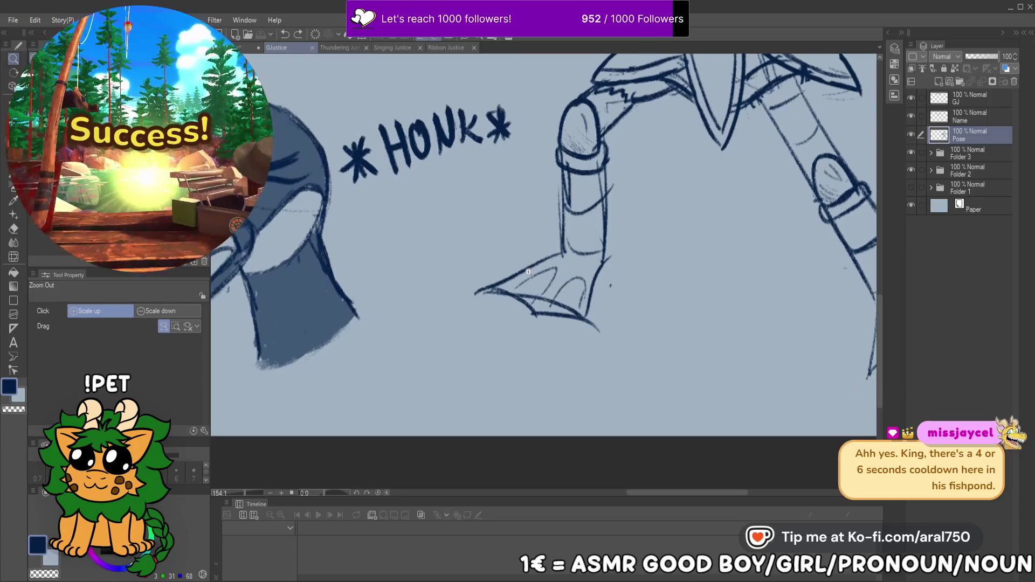
{"action": "mouse_move", "coordinate": [529, 275]}
{"action": "left_mouse_down"}
{"action": "mouse_move", "coordinate": [544, 307]}
{"action": "mouse_move", "coordinate": [580, 314]}
{"action": "left_mouse_up"}
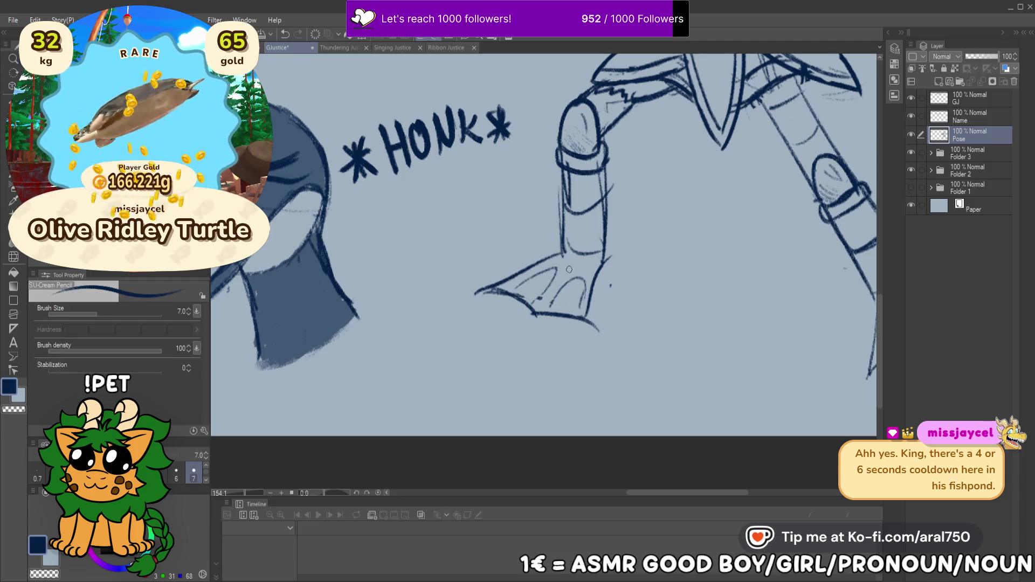
{"action": "mouse_move", "coordinate": [498, 293]}
{"action": "left_mouse_down"}
{"action": "mouse_move", "coordinate": [542, 273]}
{"action": "mouse_move", "coordinate": [550, 283]}
{"action": "left_mouse_up"}
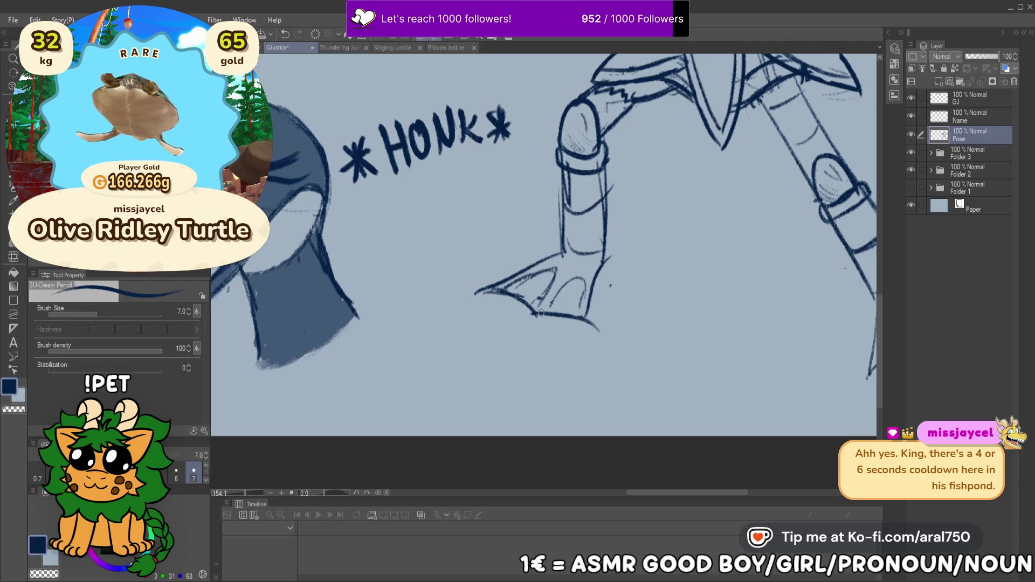
Hatch the lower part of the right leg
{"action": "mouse_move", "coordinate": [601, 172]}
{"action": "left_mouse_down"}
{"action": "mouse_move", "coordinate": [484, 307]}
{"action": "mouse_move", "coordinate": [482, 335]}
{"action": "mouse_move", "coordinate": [458, 312]}
{"action": "left_mouse_up"}
{"action": "scroll", "coordinate": [658, 286], "scroll_direction": "down", "scroll_amount": 5}
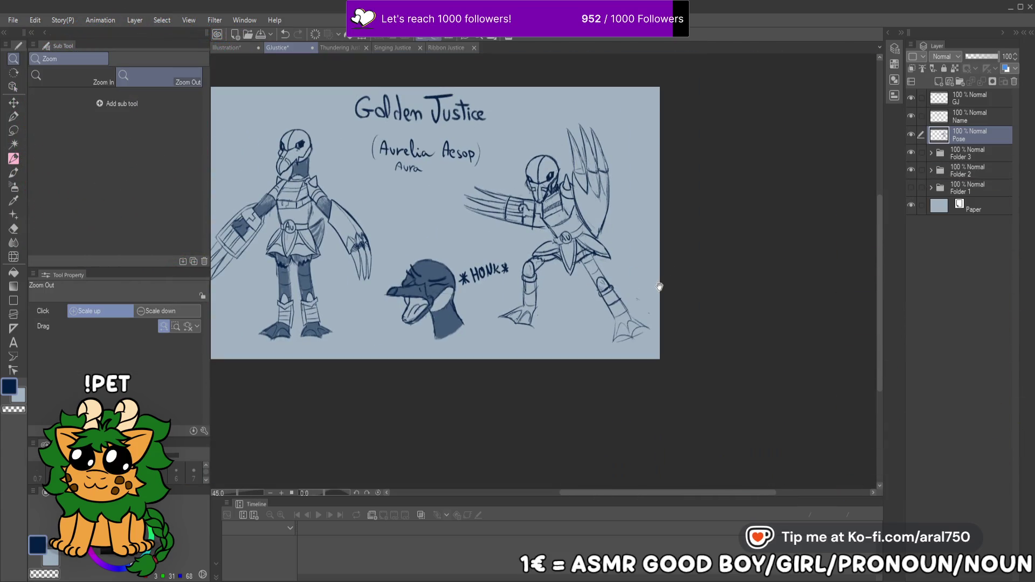
{"action": "scroll", "coordinate": [616, 296], "scroll_direction": "up", "scroll_amount": 5}
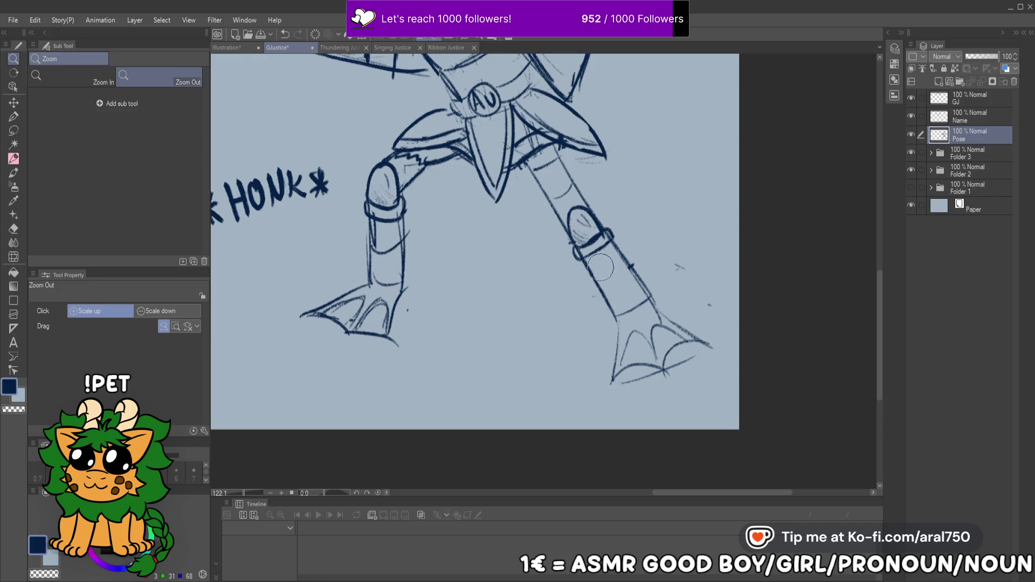
{"action": "left_click_drag", "start_coordinate": [381, 249], "coordinate": [477, 255]}
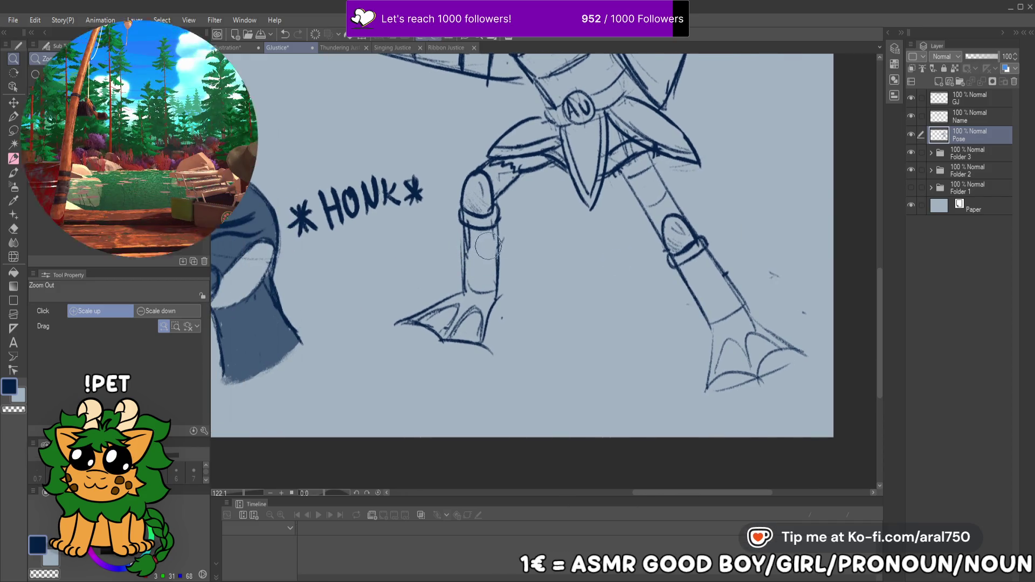
{"action": "left_click_drag", "start_coordinate": [473, 246], "coordinate": [738, 274]}
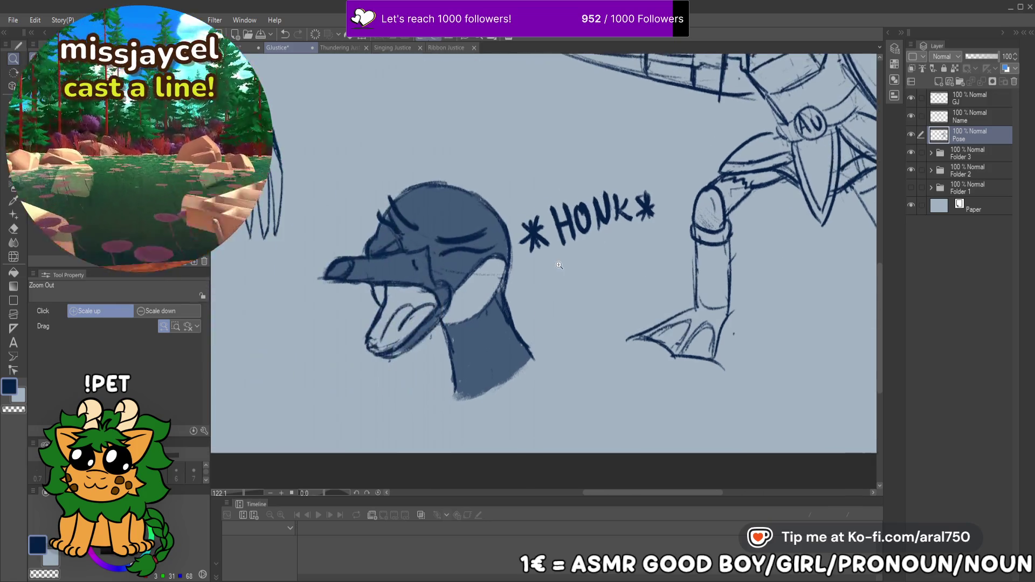
{"action": "mouse_move", "coordinate": [354, 237]}
{"action": "left_mouse_down"}
{"action": "mouse_move", "coordinate": [724, 267]}
{"action": "mouse_move", "coordinate": [216, 270]}
{"action": "mouse_move", "coordinate": [213, 237]}
{"action": "left_mouse_up"}
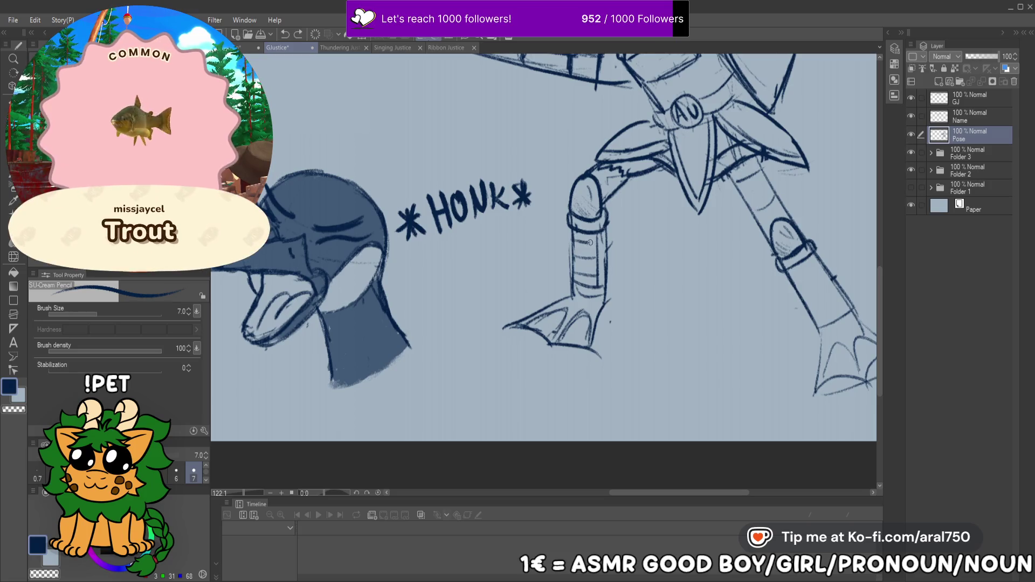
{"action": "mouse_move", "coordinate": [799, 268]}
{"action": "left_mouse_down"}
{"action": "mouse_move", "coordinate": [768, 271]}
{"action": "mouse_move", "coordinate": [788, 314]}
{"action": "left_mouse_up"}
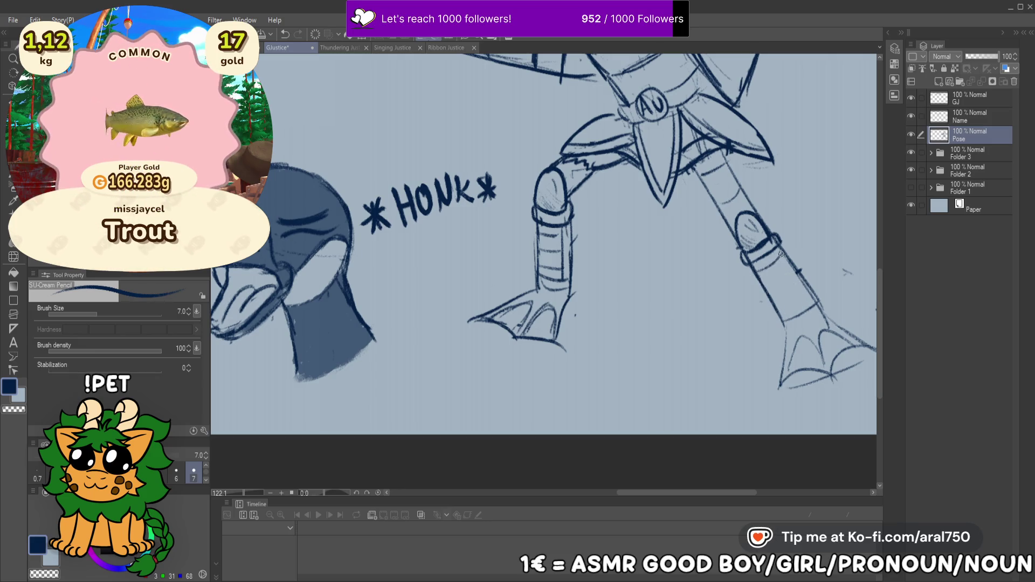
{"action": "mouse_move", "coordinate": [780, 308]}
{"action": "left_mouse_down"}
{"action": "mouse_move", "coordinate": [809, 290]}
{"action": "mouse_move", "coordinate": [798, 312]}
{"action": "mouse_move", "coordinate": [785, 252]}
{"action": "left_mouse_up"}
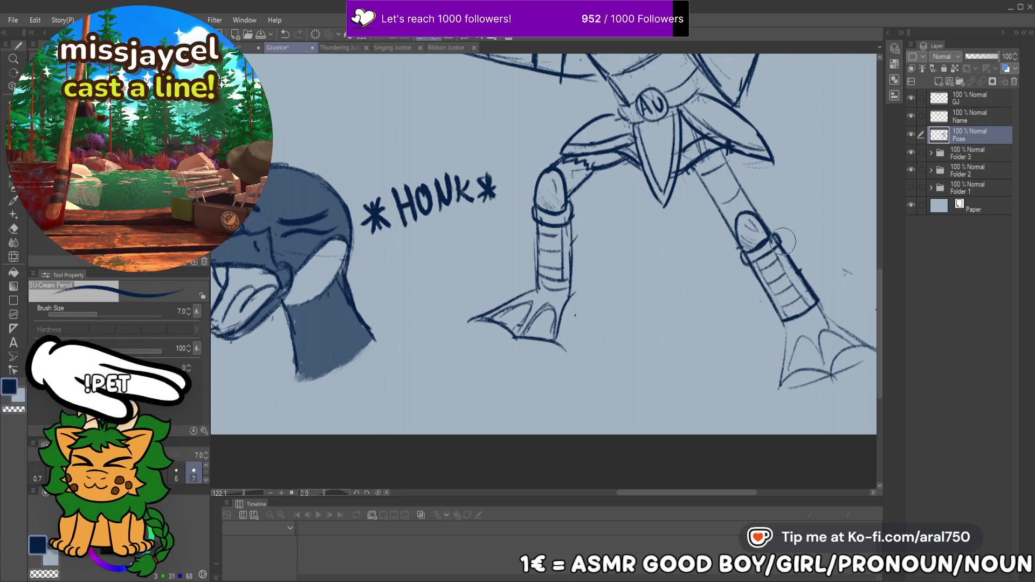
{"action": "left_click_drag", "start_coordinate": [782, 239], "coordinate": [779, 241]}
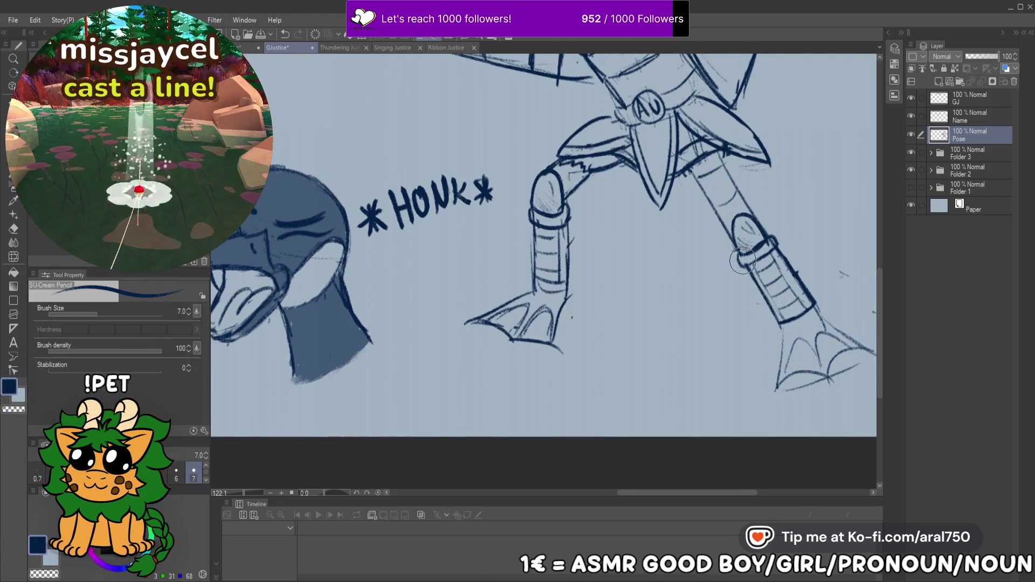
{"action": "left_click_drag", "start_coordinate": [569, 225], "coordinate": [592, 242]}
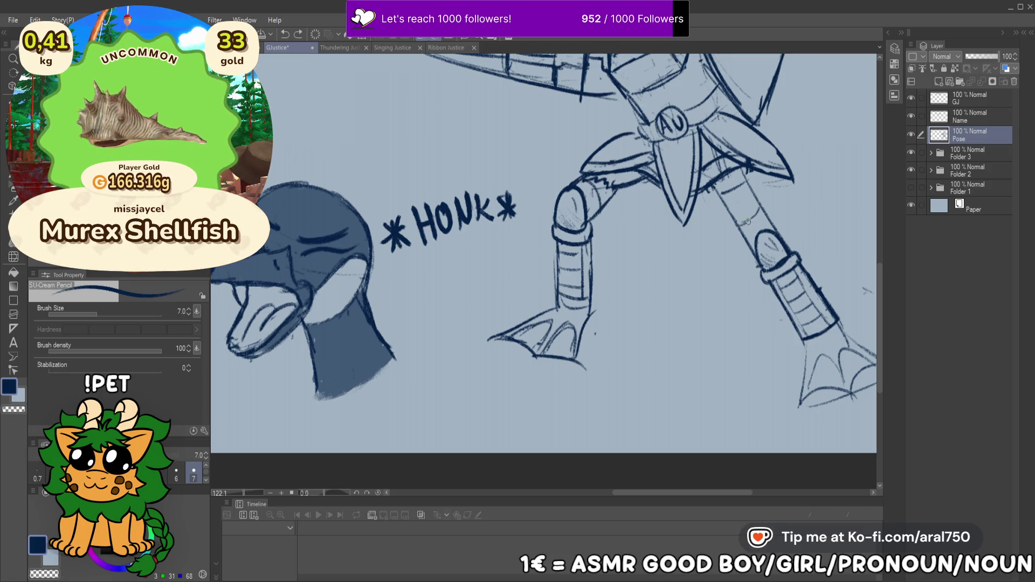
{"action": "left_click_drag", "start_coordinate": [769, 250], "coordinate": [745, 199]}
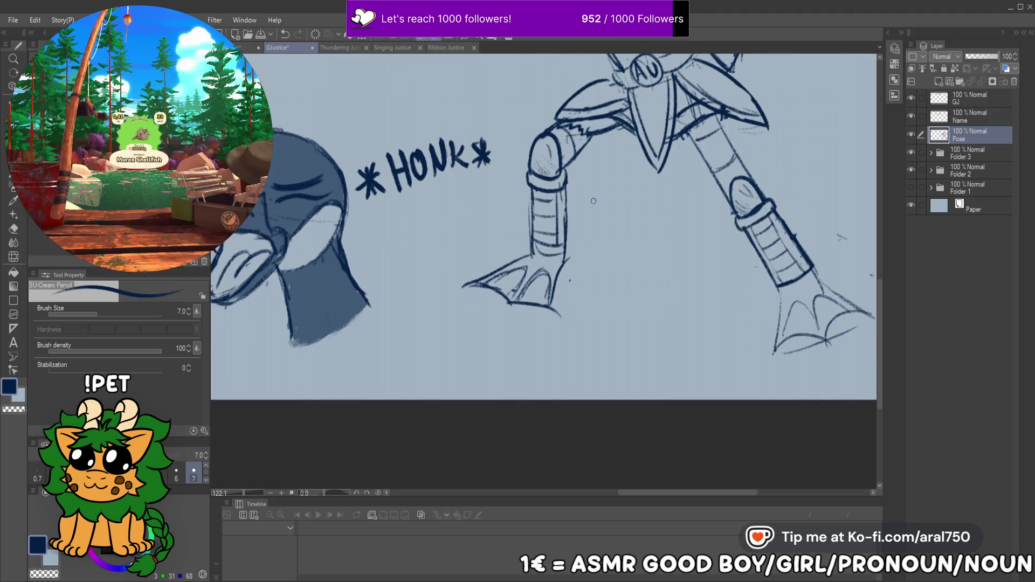
{"action": "mouse_move", "coordinate": [572, 214]}
{"action": "left_mouse_down"}
{"action": "mouse_move", "coordinate": [809, 189]}
{"action": "mouse_move", "coordinate": [916, 194]}
{"action": "mouse_move", "coordinate": [665, 199]}
{"action": "mouse_move", "coordinate": [632, 229]}
{"action": "left_mouse_up"}
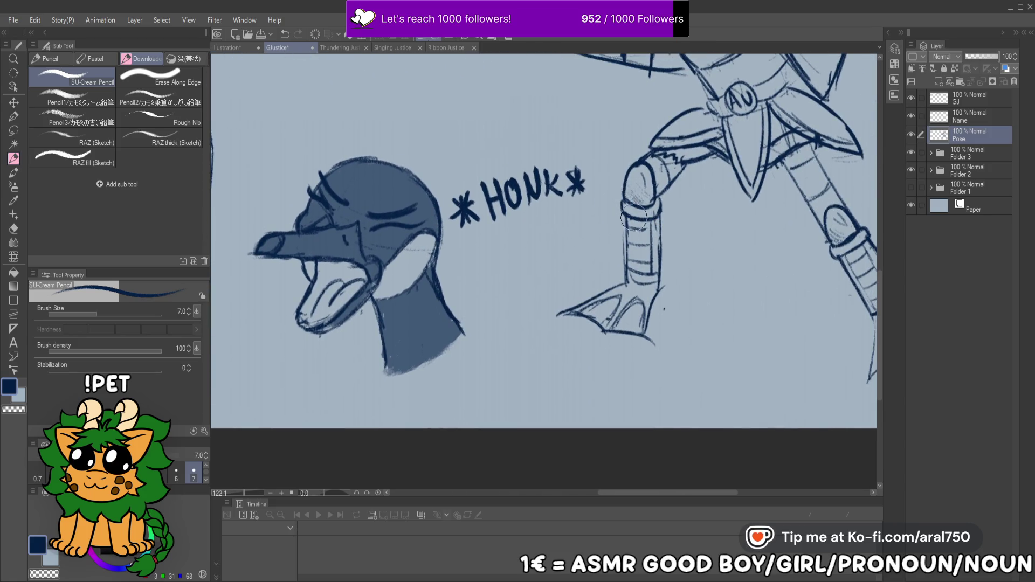
{"action": "mouse_move", "coordinate": [685, 197]}
{"action": "left_mouse_down"}
{"action": "mouse_move", "coordinate": [589, 227]}
{"action": "mouse_move", "coordinate": [724, 193]}
{"action": "left_mouse_up"}
{"action": "scroll", "coordinate": [650, 216], "scroll_direction": "down", "scroll_amount": 5}
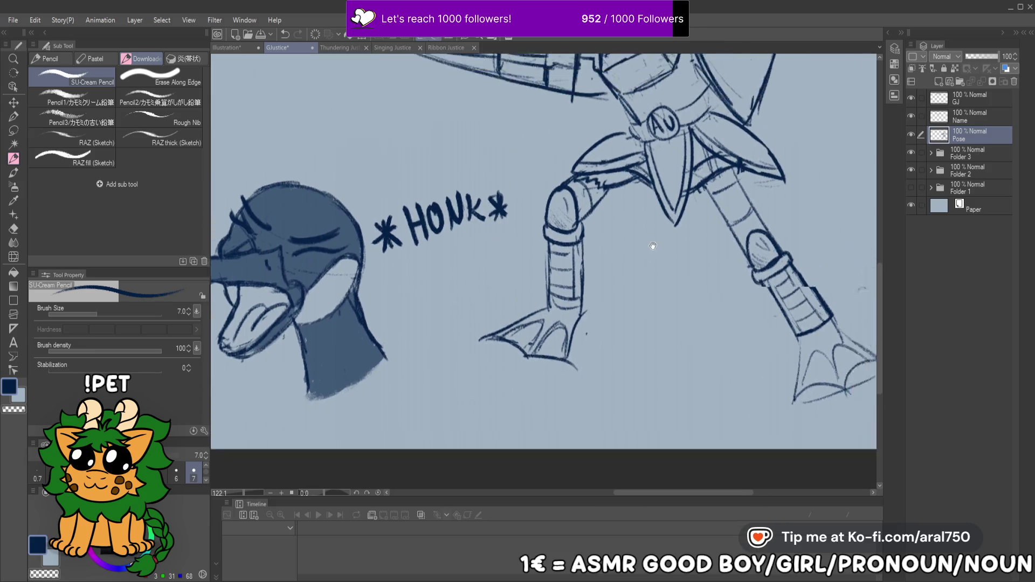
{"action": "left_click_drag", "start_coordinate": [670, 231], "coordinate": [639, 280]}
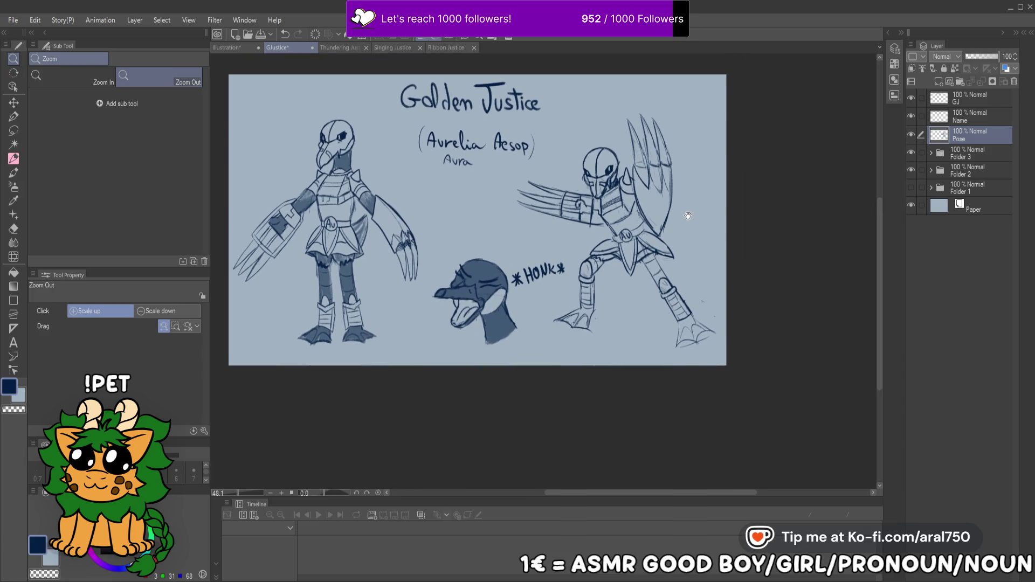
Switch to the pencil and run transforms on the Pose layer, committing them unchanged
{"action": "scroll", "coordinate": [370, 226], "scroll_direction": "up", "scroll_amount": 3}
{"action": "key", "text": "p"}
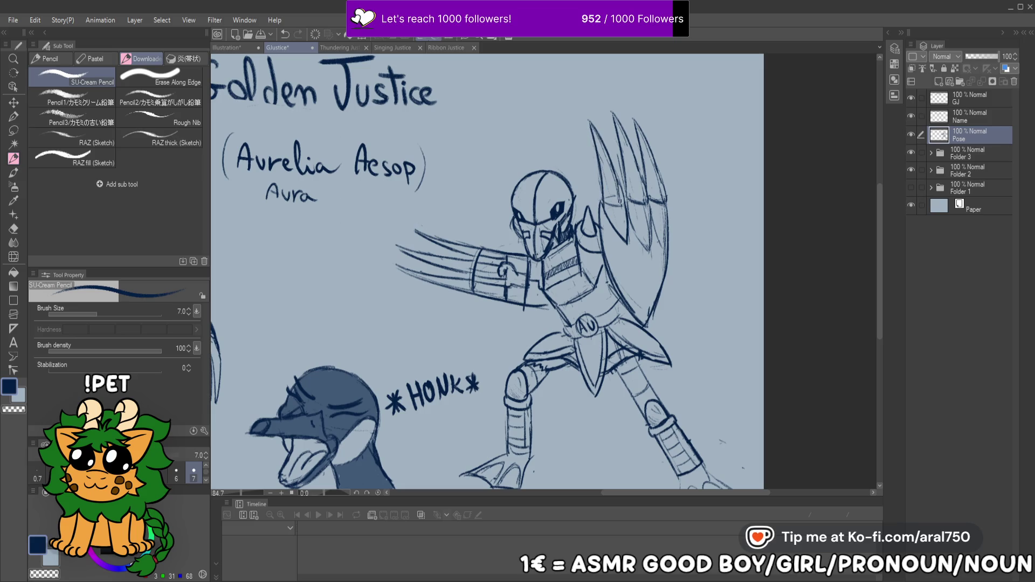
{"action": "scroll", "coordinate": [619, 201], "scroll_direction": "down", "scroll_amount": 2}
{"action": "key", "text": "ctrl+t"}
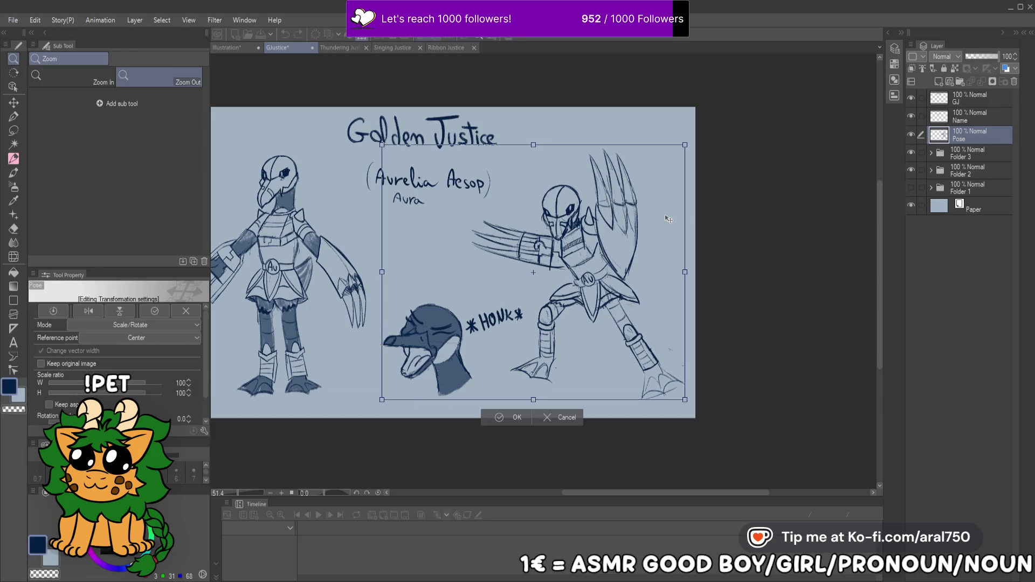
{"action": "key", "text": "Return"}
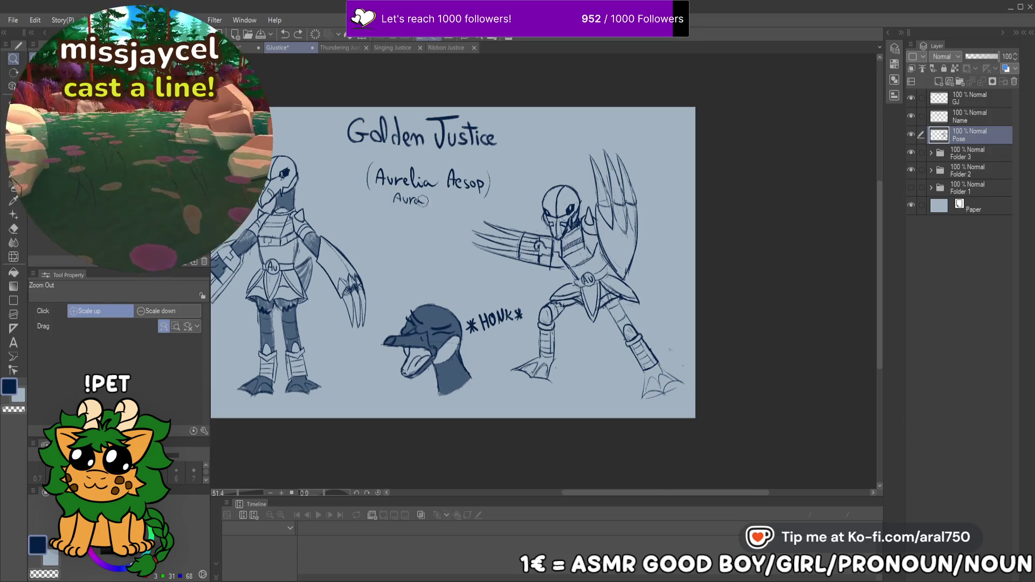
{"action": "key", "text": "ctrl+t"}
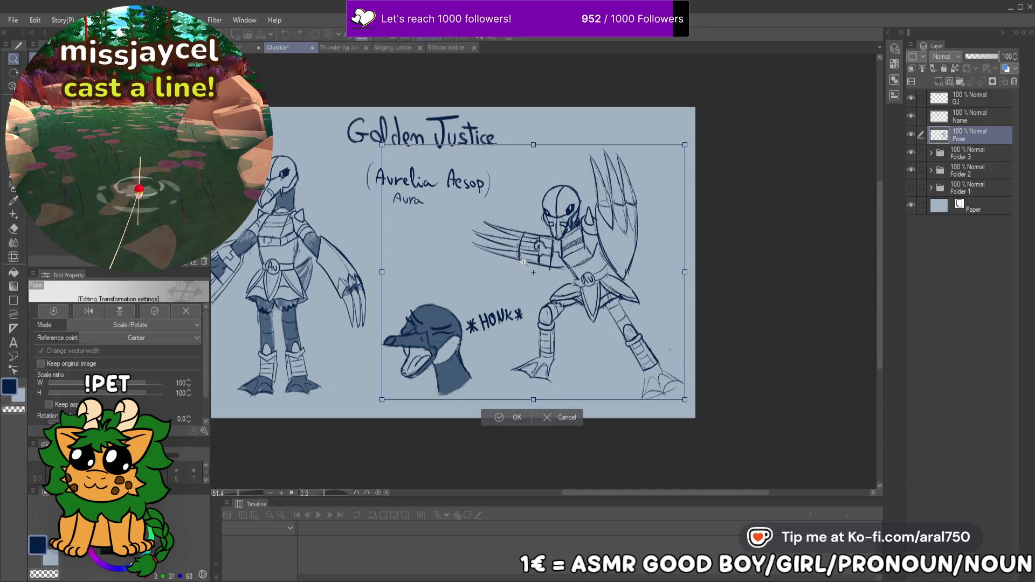
{"action": "key", "text": "Return"}
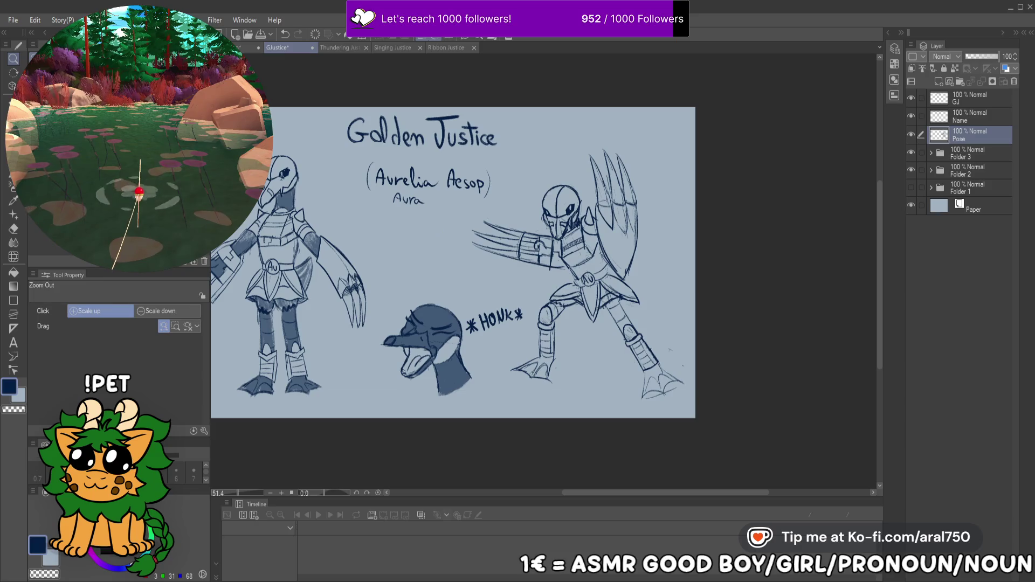
Lasso parts of the sketch and undo to restore the missing claw lines on the arm
{"action": "key", "text": "m"}
{"action": "key", "text": "m"}
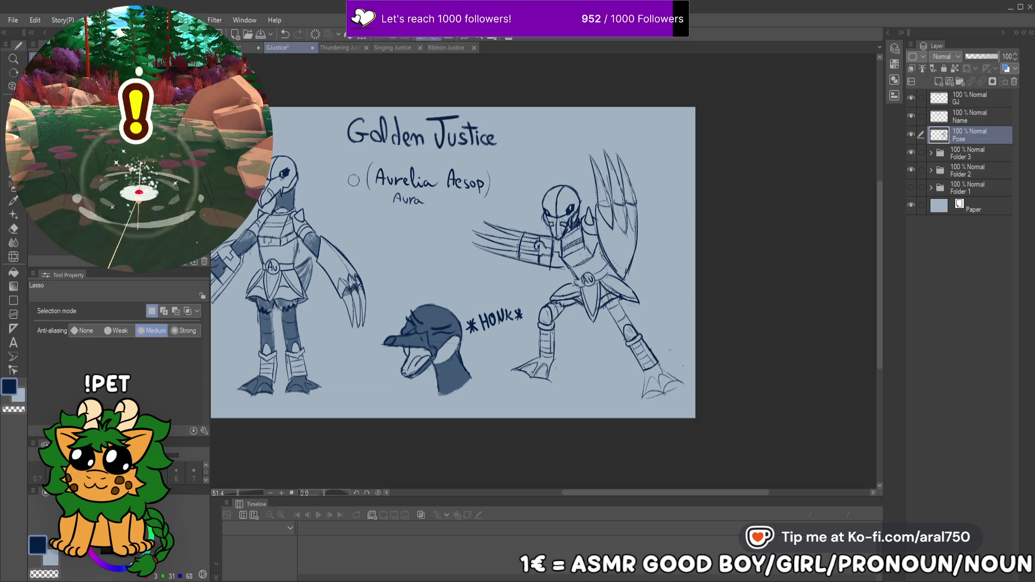
{"action": "left_click_drag", "start_coordinate": [545, 164], "coordinate": [329, 179]}
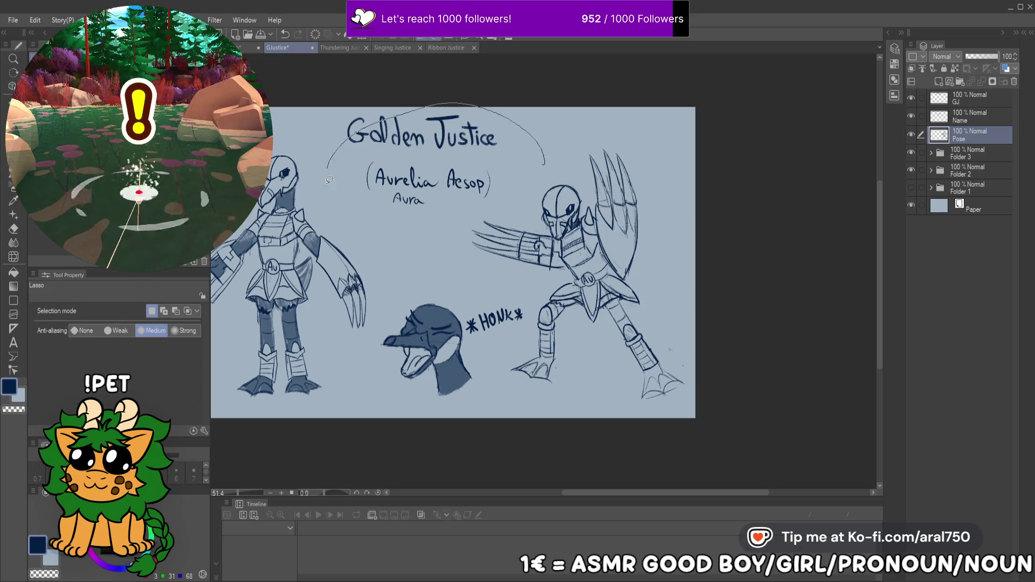
{"action": "left_click_drag", "start_coordinate": [447, 301], "coordinate": [451, 301]}
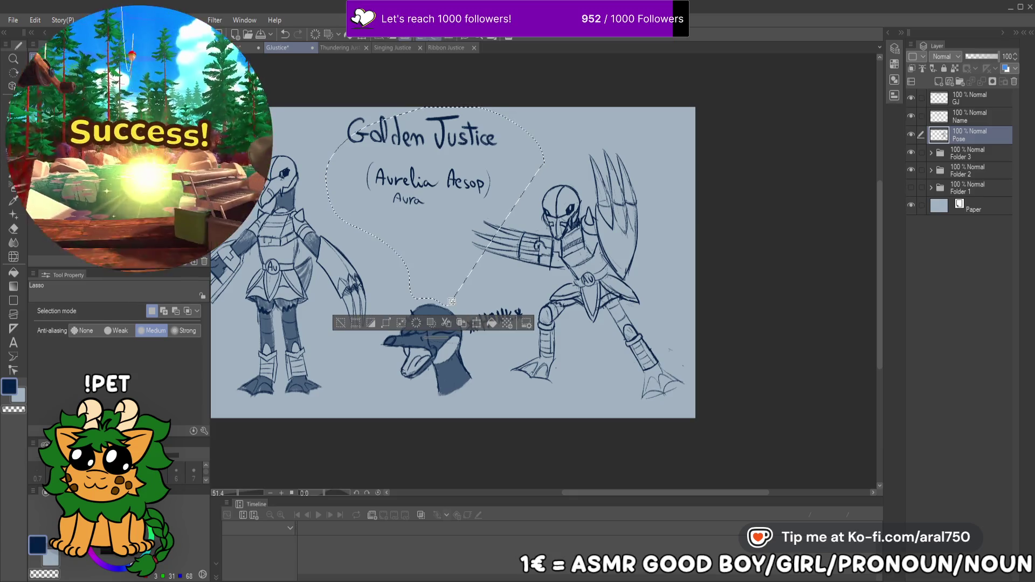
{"action": "key", "text": "ctrl+z"}
{"action": "key", "text": "ctrl+z"}
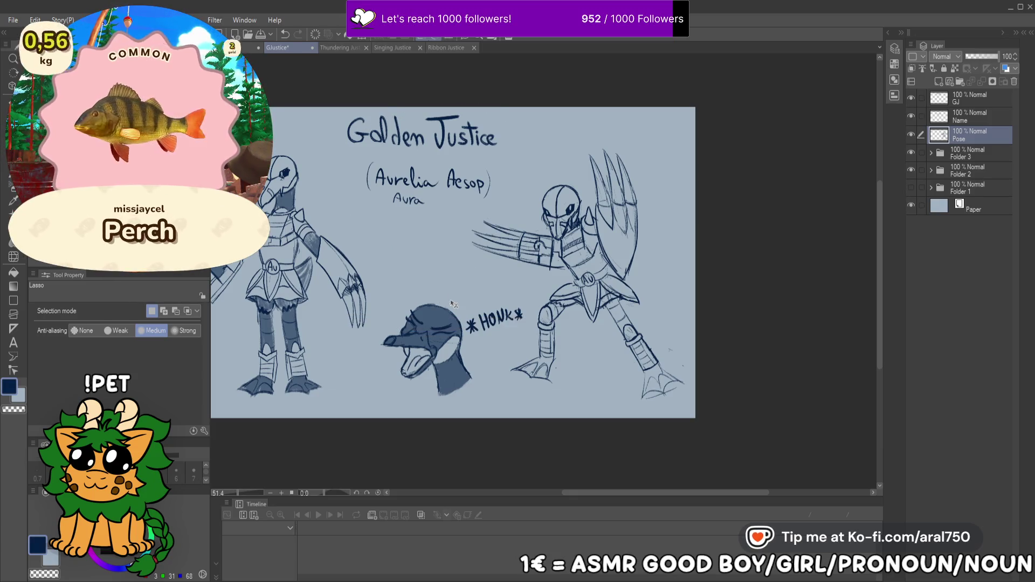
{"action": "mouse_move", "coordinate": [466, 246]}
{"action": "left_mouse_down"}
{"action": "mouse_move", "coordinate": [499, 398]}
{"action": "mouse_move", "coordinate": [323, 110]}
{"action": "mouse_move", "coordinate": [572, 159]}
{"action": "mouse_move", "coordinate": [526, 206]}
{"action": "left_mouse_up"}
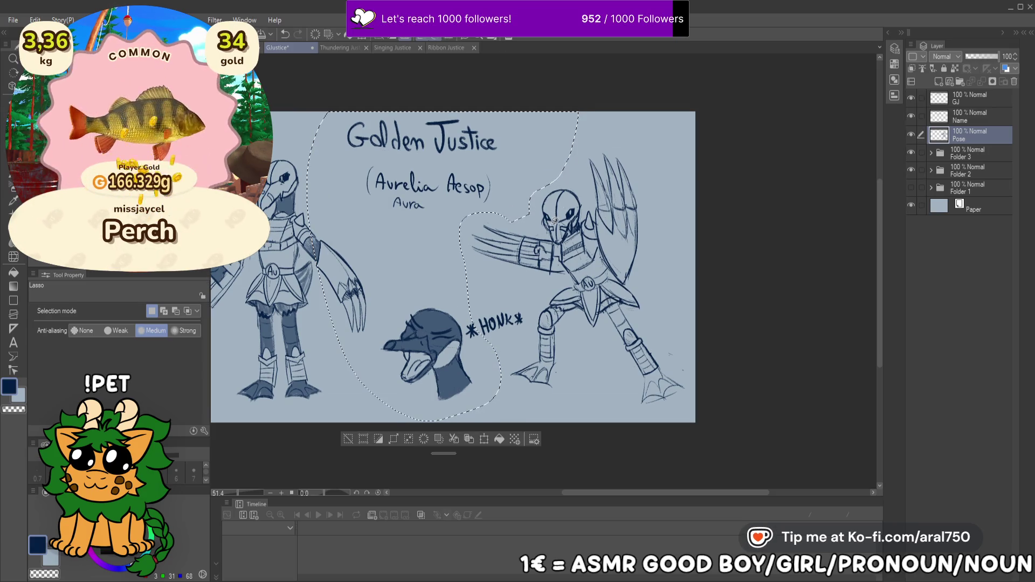
{"action": "key", "text": "ctrl+t"}
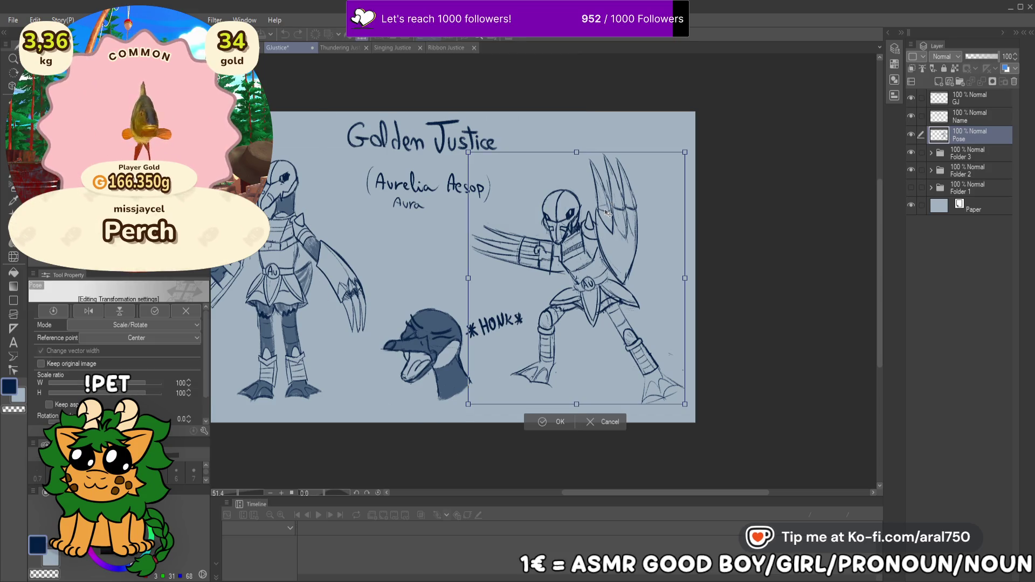
{"action": "key", "text": "Return"}
On the GJ title layer, retrace the bottom of the 'o' in Golden
{"action": "left_click", "coordinate": [963, 102]}
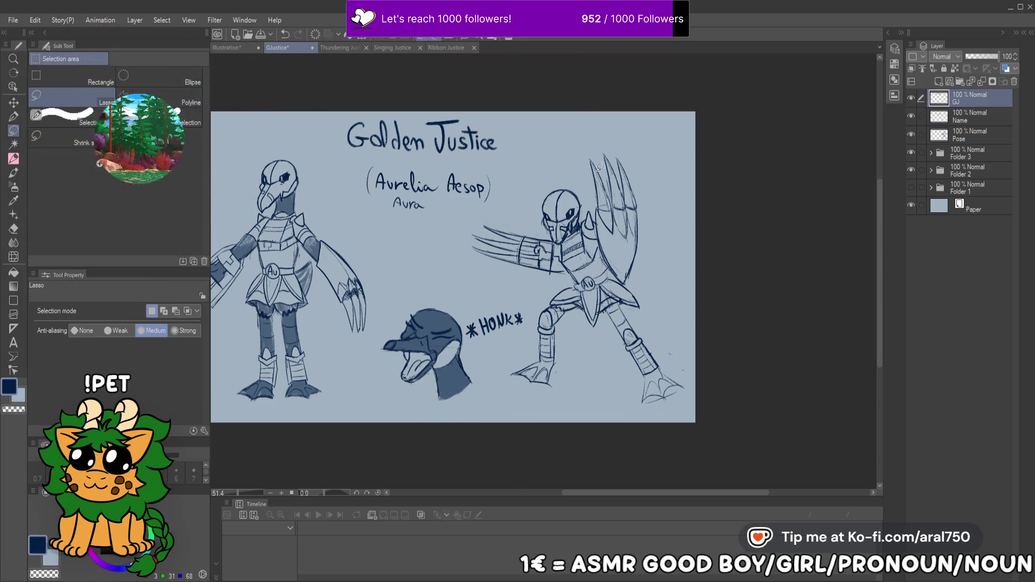
{"action": "scroll", "coordinate": [599, 166], "scroll_direction": "up", "scroll_amount": 10}
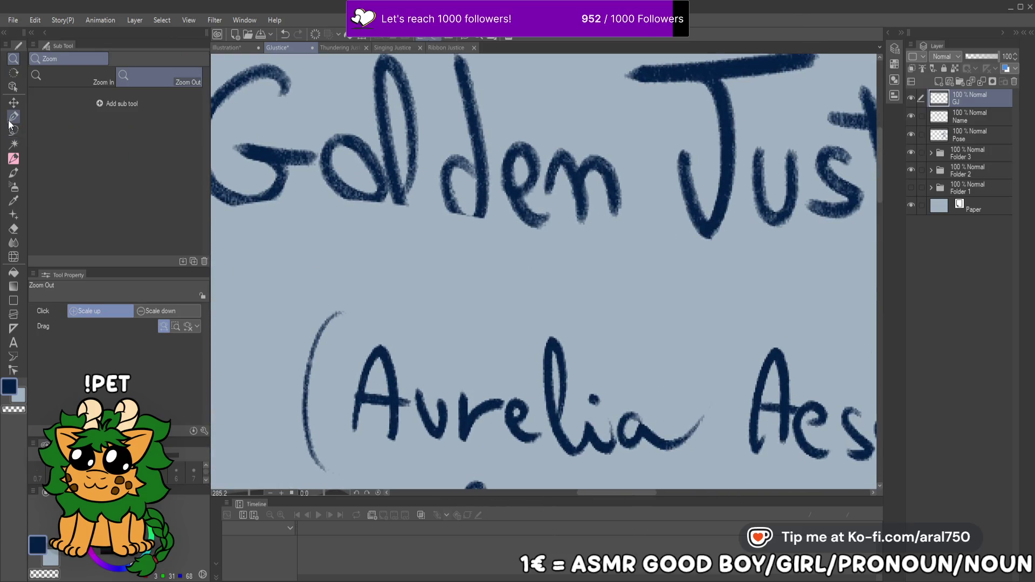
{"action": "left_click", "coordinate": [13, 158]}
{"action": "mouse_move", "coordinate": [349, 186]}
{"action": "left_mouse_down"}
{"action": "mouse_move", "coordinate": [367, 204]}
{"action": "mouse_move", "coordinate": [392, 197]}
{"action": "mouse_move", "coordinate": [420, 225]}
{"action": "left_mouse_up"}
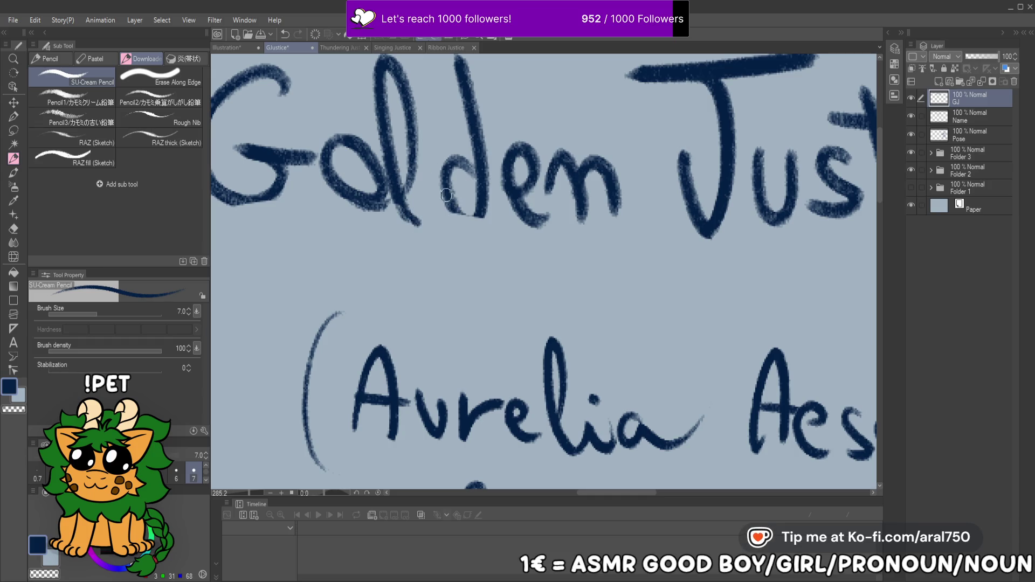
{"action": "scroll", "coordinate": [587, 188], "scroll_direction": "down", "scroll_amount": 5}
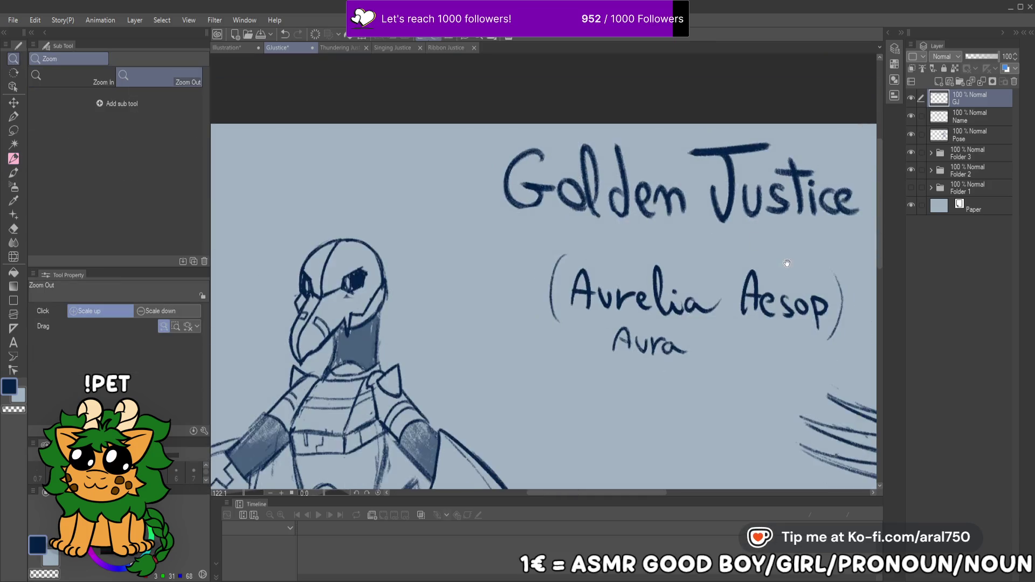
{"action": "scroll", "coordinate": [632, 239], "scroll_direction": "down", "scroll_amount": 1}
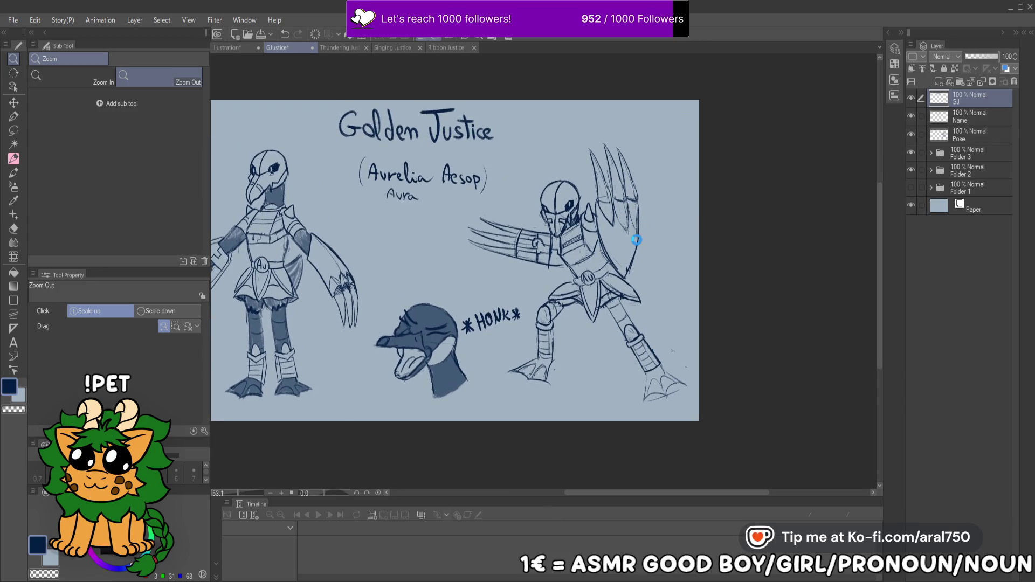
{"action": "scroll", "coordinate": [637, 240], "scroll_direction": "up", "scroll_amount": 1}
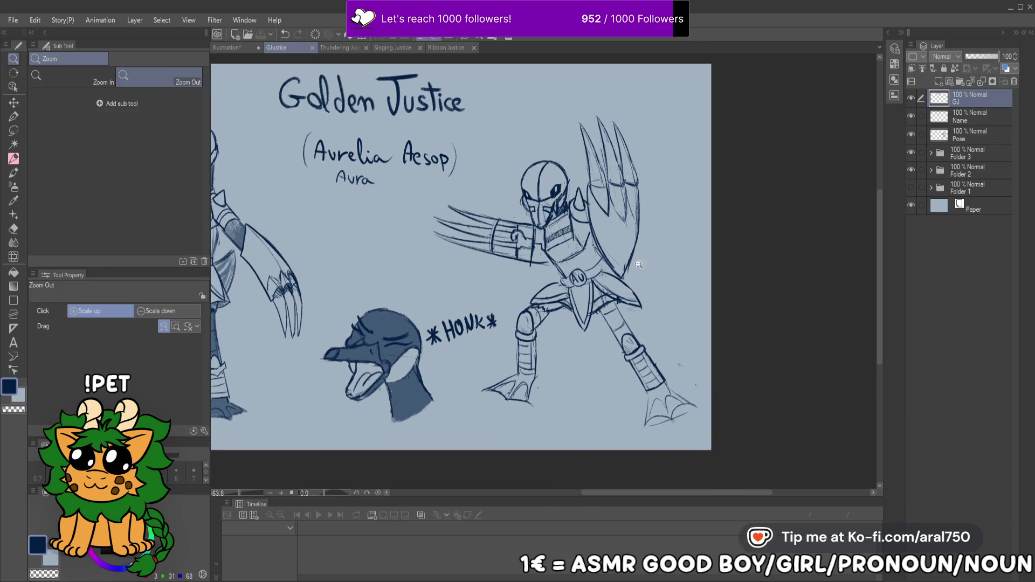
Put the Pose layer into a new folder, Folder 4
{"action": "scroll", "coordinate": [638, 264], "scroll_direction": "down", "scroll_amount": 2}
{"action": "scroll", "coordinate": [638, 265], "scroll_direction": "up", "scroll_amount": 2}
{"action": "scroll", "coordinate": [638, 264], "scroll_direction": "right", "scroll_amount": 2}
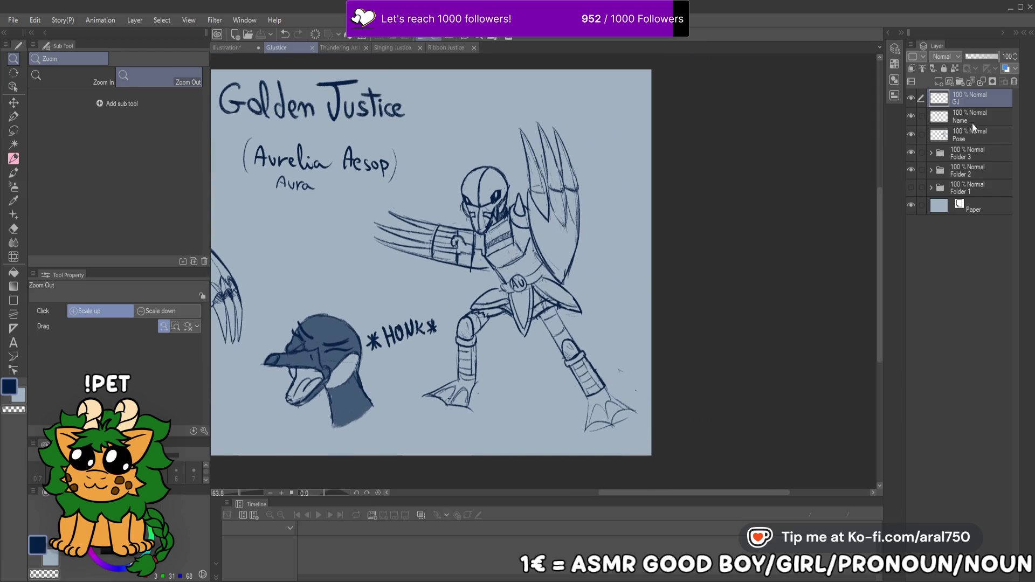
{"action": "left_click", "coordinate": [973, 135]}
{"action": "left_click", "coordinate": [957, 69]}
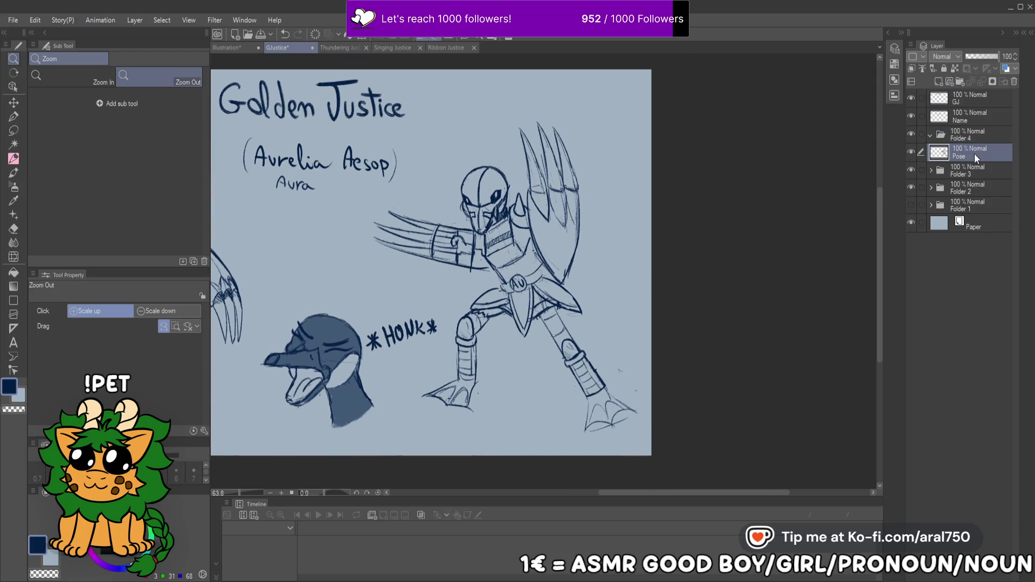
Add a new layer in Folder 4 below Pose, pick dark navy, and set opacity to 52%
{"action": "left_click", "coordinate": [942, 84]}
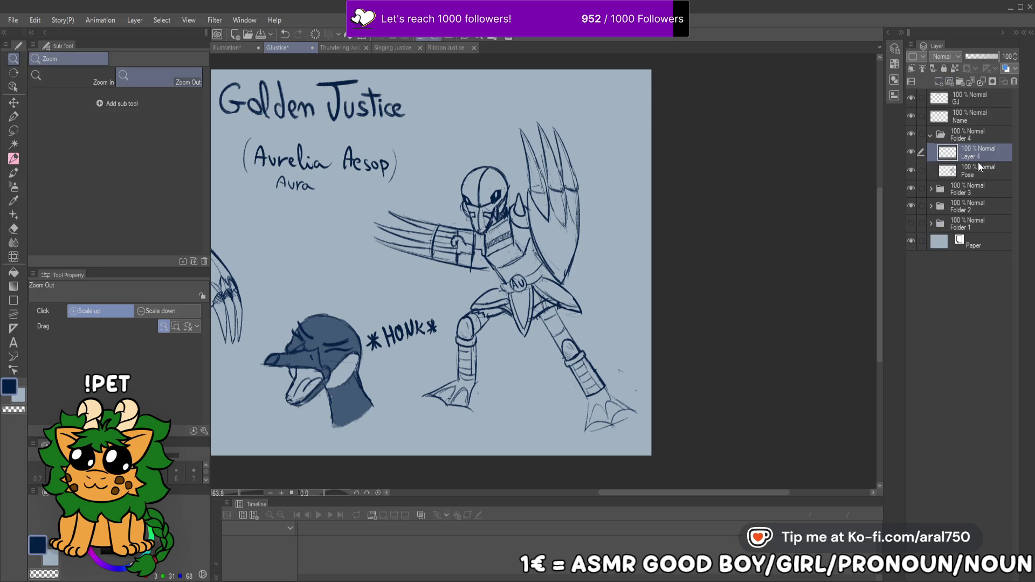
{"action": "left_click_drag", "start_coordinate": [534, 241], "coordinate": [613, 209]}
{"action": "key", "text": "i"}
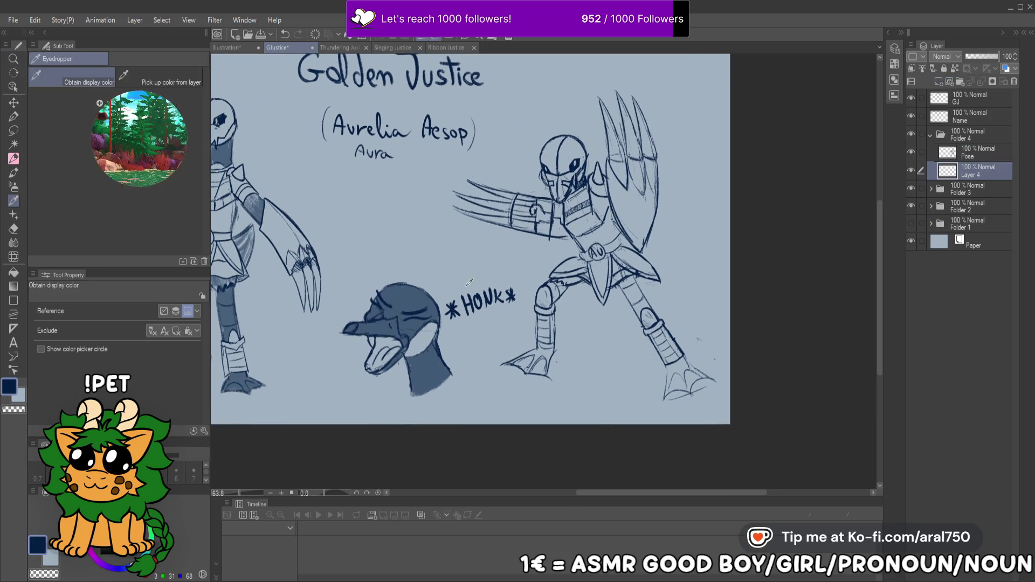
{"action": "left_click", "coordinate": [418, 293]}
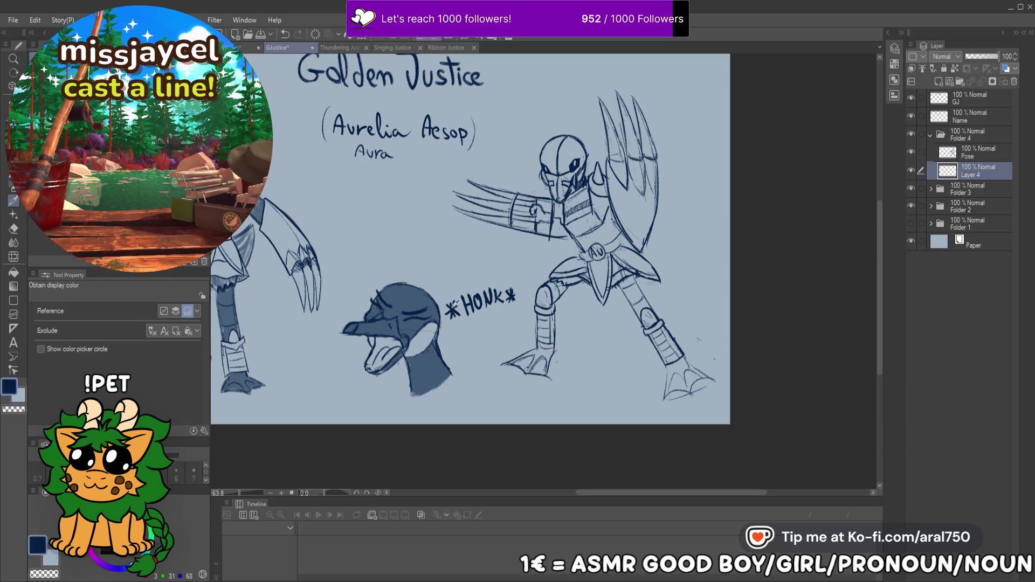
{"action": "left_click", "coordinate": [474, 340]}
{"action": "left_click_drag", "start_coordinate": [473, 340], "coordinate": [436, 345]}
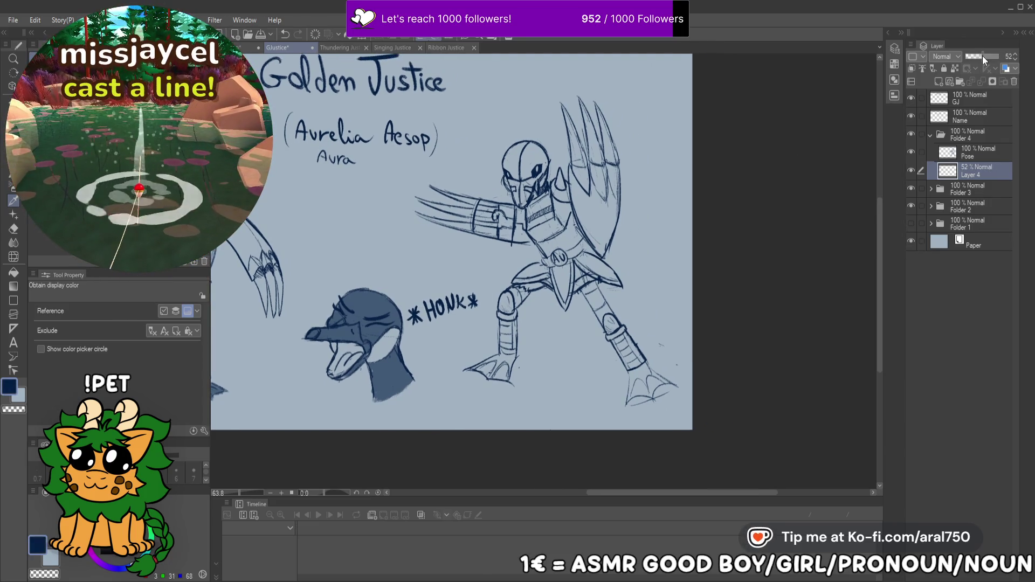
{"action": "scroll", "coordinate": [284, 286], "scroll_direction": "left", "scroll_amount": 5}
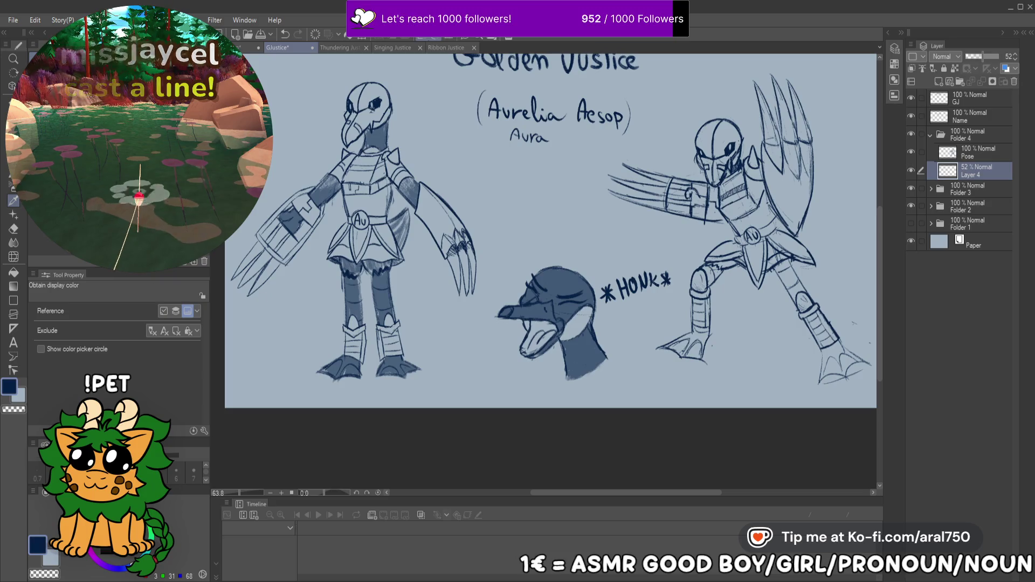
Zoom in on the right figure and set the pencil brush size to 15
{"action": "key", "text": "/"}
{"action": "left_click", "coordinate": [439, 134]}
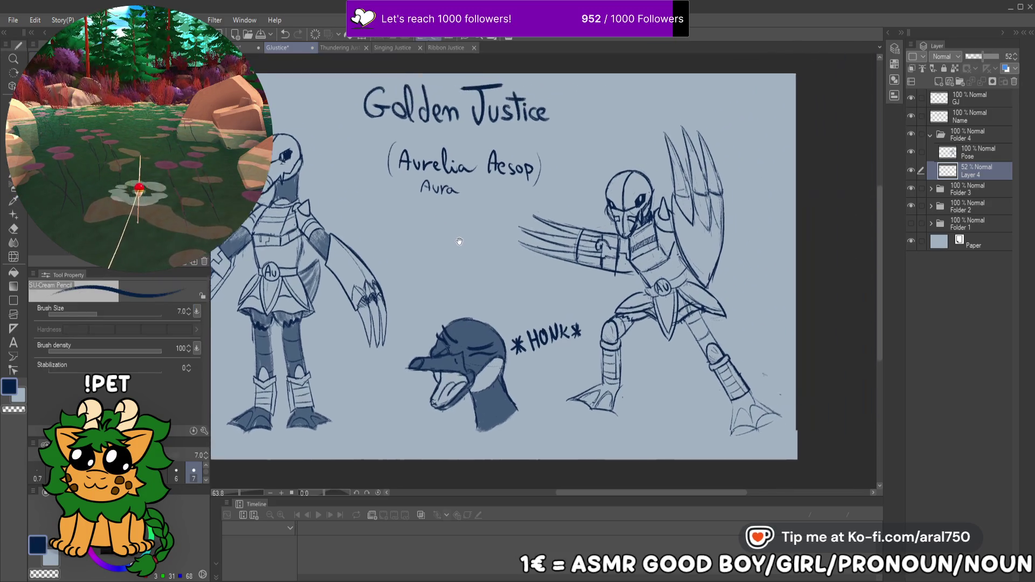
{"action": "left_click", "coordinate": [580, 210], "text": "alt"}
{"action": "left_click", "coordinate": [579, 211]}
{"action": "key", "text": "p"}
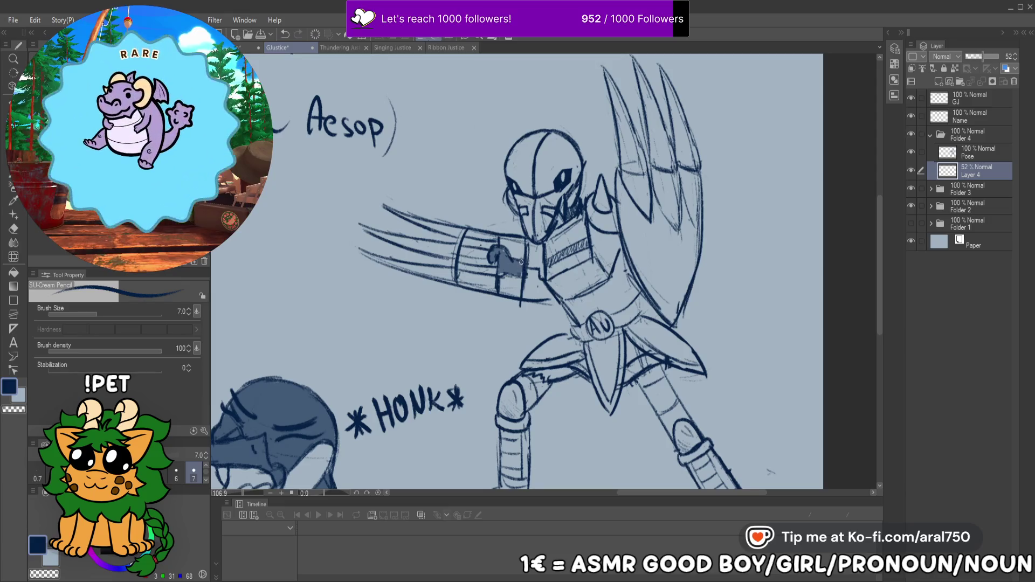
{"action": "scroll", "coordinate": [512, 267], "scroll_direction": "down", "scroll_amount": 3}
{"action": "scroll", "coordinate": [507, 273], "scroll_direction": "up", "scroll_amount": 1}
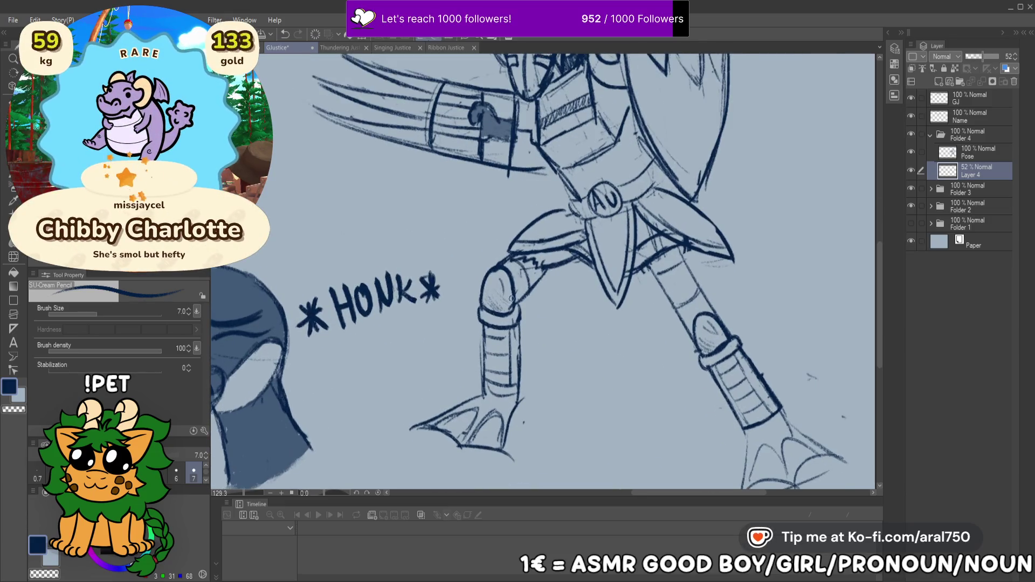
{"action": "key", "text": "bracketright"}
{"action": "key", "text": "bracketright"}
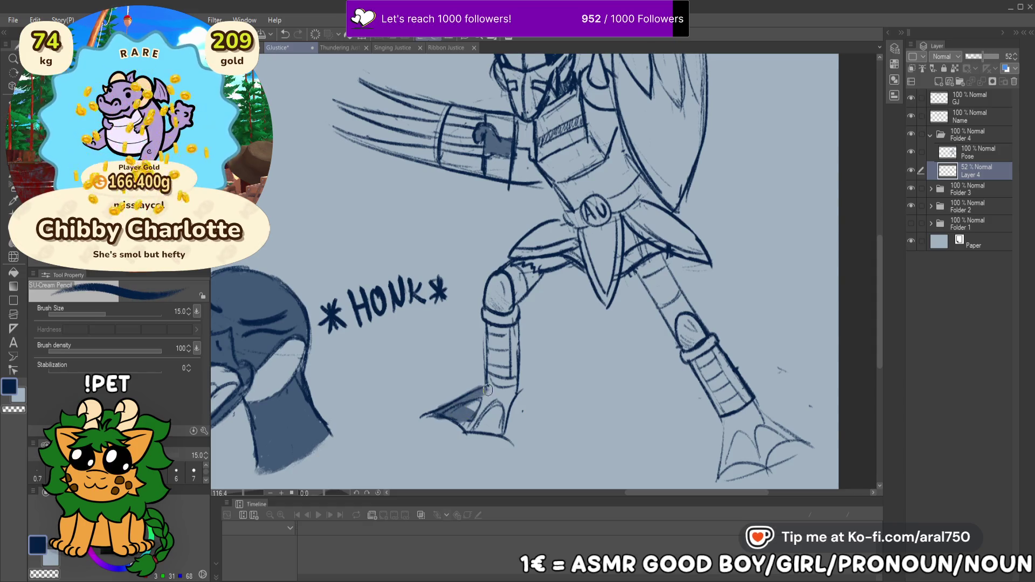
Shade the right figure's left foot and leg in dark navy
{"action": "left_click_drag", "start_coordinate": [465, 403], "coordinate": [513, 381]}
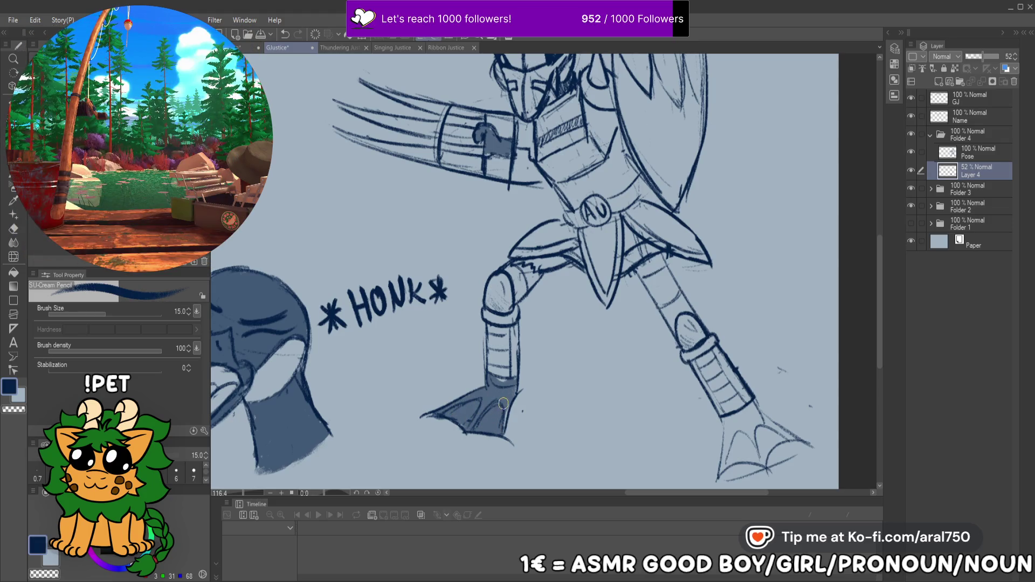
{"action": "scroll", "coordinate": [495, 335], "scroll_direction": "up", "scroll_amount": 2}
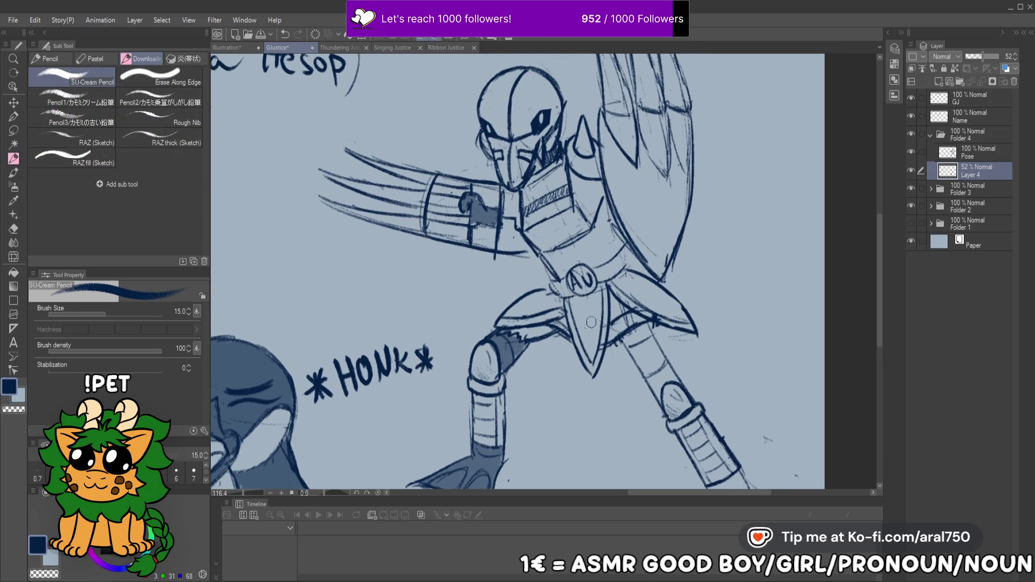
{"action": "scroll", "coordinate": [591, 321], "scroll_direction": "down", "scroll_amount": 1}
{"action": "mouse_move", "coordinate": [585, 310]}
{"action": "left_mouse_down"}
{"action": "mouse_move", "coordinate": [617, 366]}
{"action": "mouse_move", "coordinate": [615, 353]}
{"action": "mouse_move", "coordinate": [636, 361]}
{"action": "mouse_move", "coordinate": [623, 377]}
{"action": "left_mouse_up"}
{"action": "mouse_move", "coordinate": [658, 452]}
{"action": "left_mouse_down"}
{"action": "mouse_move", "coordinate": [602, 323]}
{"action": "mouse_move", "coordinate": [611, 383]}
{"action": "mouse_move", "coordinate": [650, 380]}
{"action": "mouse_move", "coordinate": [677, 356]}
{"action": "mouse_move", "coordinate": [647, 324]}
{"action": "mouse_move", "coordinate": [628, 342]}
{"action": "mouse_move", "coordinate": [632, 357]}
{"action": "mouse_move", "coordinate": [649, 351]}
{"action": "mouse_move", "coordinate": [655, 372]}
{"action": "mouse_move", "coordinate": [642, 367]}
{"action": "left_mouse_up"}
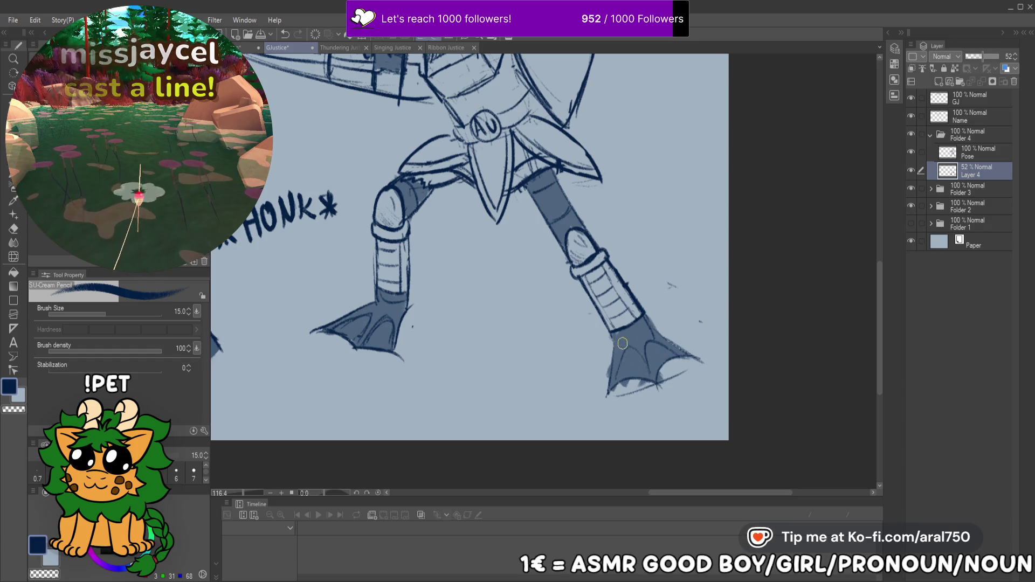
{"action": "scroll", "coordinate": [623, 344], "scroll_direction": "down", "scroll_amount": 5}
{"action": "mouse_move", "coordinate": [637, 322]}
{"action": "left_mouse_down"}
{"action": "mouse_move", "coordinate": [616, 338]}
{"action": "mouse_move", "coordinate": [584, 342]}
{"action": "mouse_move", "coordinate": [593, 241]}
{"action": "mouse_move", "coordinate": [593, 271]}
{"action": "mouse_move", "coordinate": [608, 267]}
{"action": "left_mouse_up"}
{"action": "key", "text": "ctrl+t"}
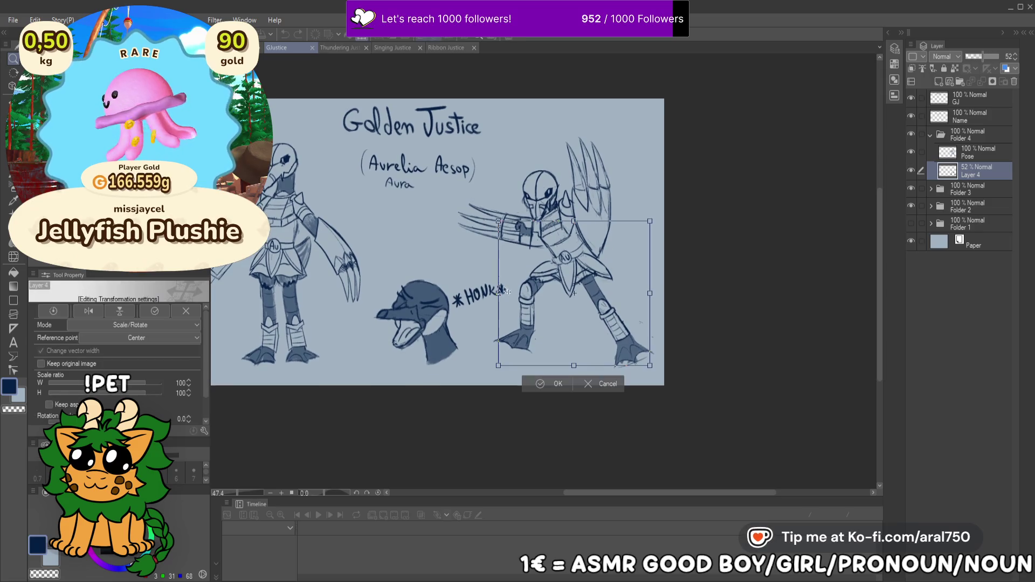
{"action": "key", "text": "Return"}
{"action": "key", "text": "ctrl+t"}
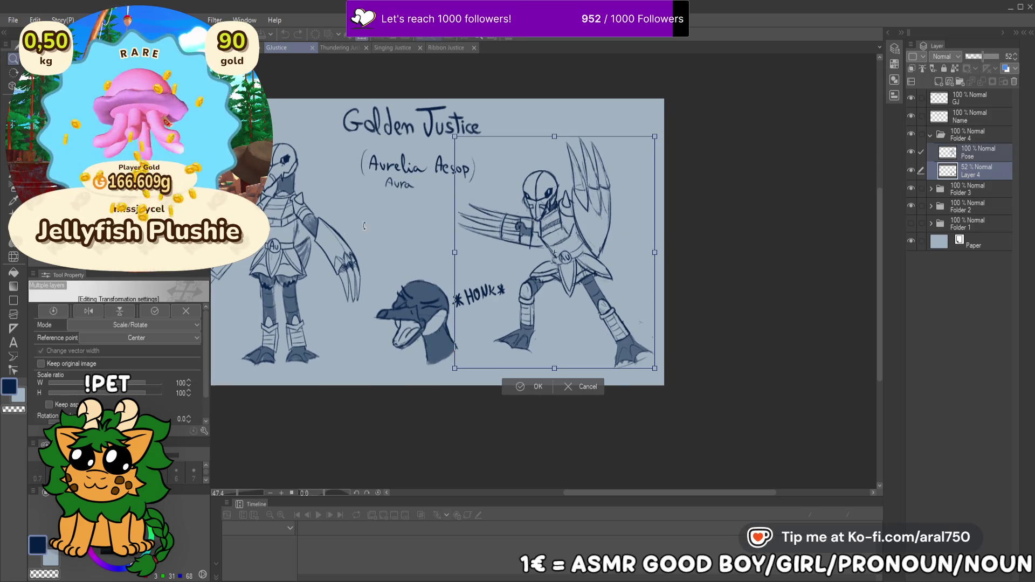
{"action": "left_click", "coordinate": [88, 312]}
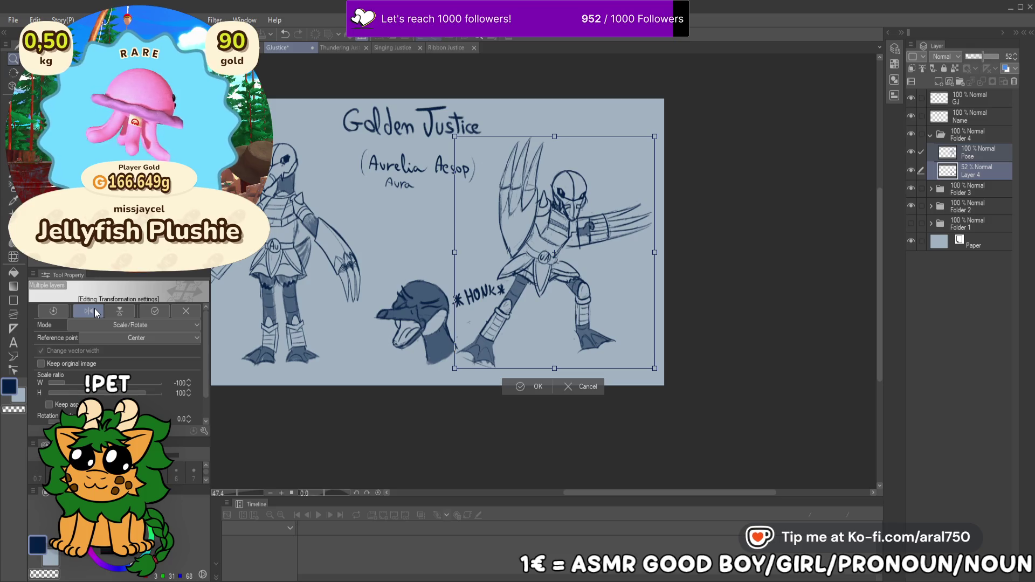
{"action": "left_click", "coordinate": [96, 310]}
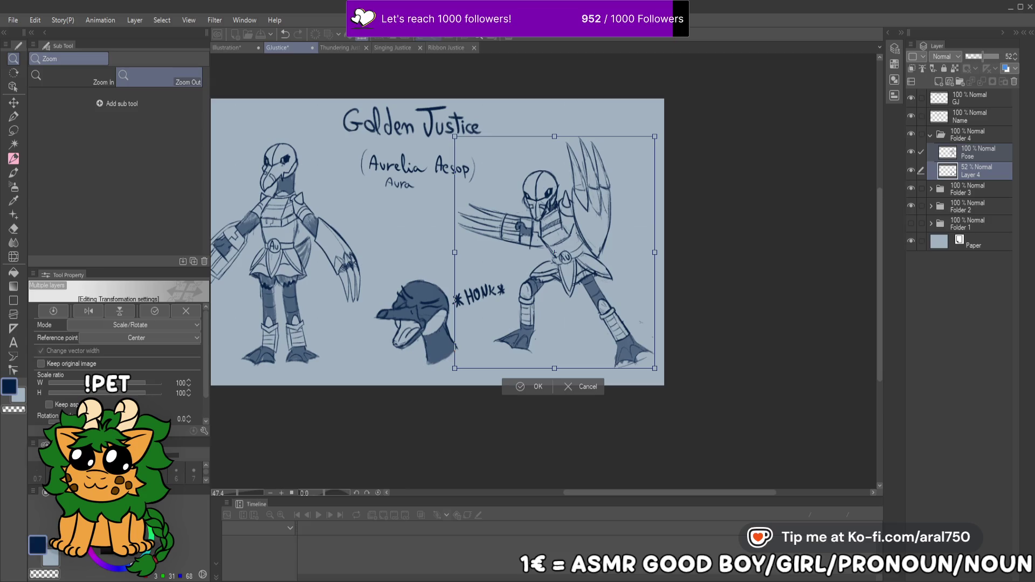
{"action": "key", "text": "Return"}
{"action": "left_click_drag", "start_coordinate": [527, 195], "coordinate": [632, 200]}
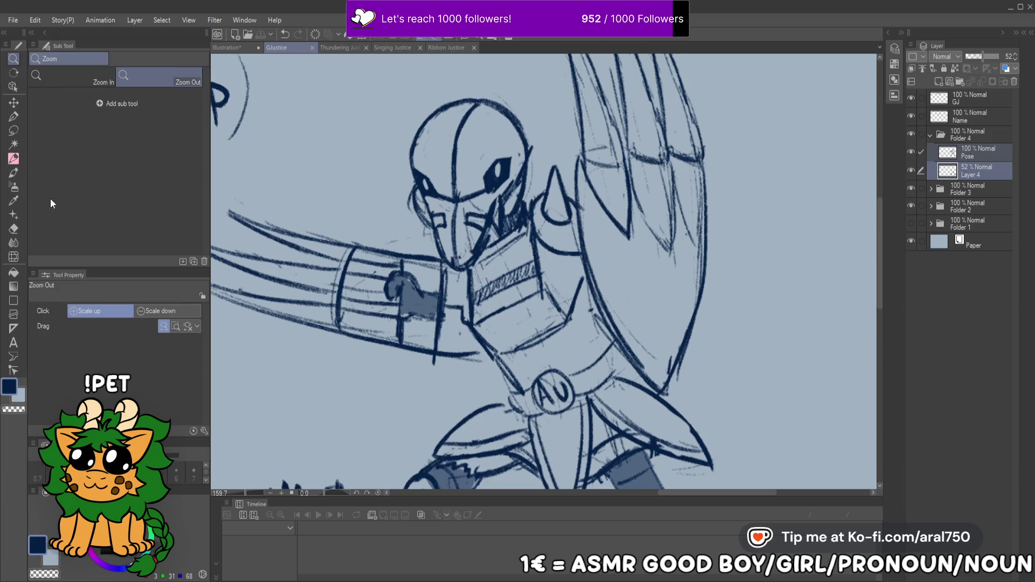
Try one-click area selections on the Pose sketch near the shoulder, then deselect
{"action": "left_click", "coordinate": [15, 159]}
{"action": "left_click", "coordinate": [987, 152]}
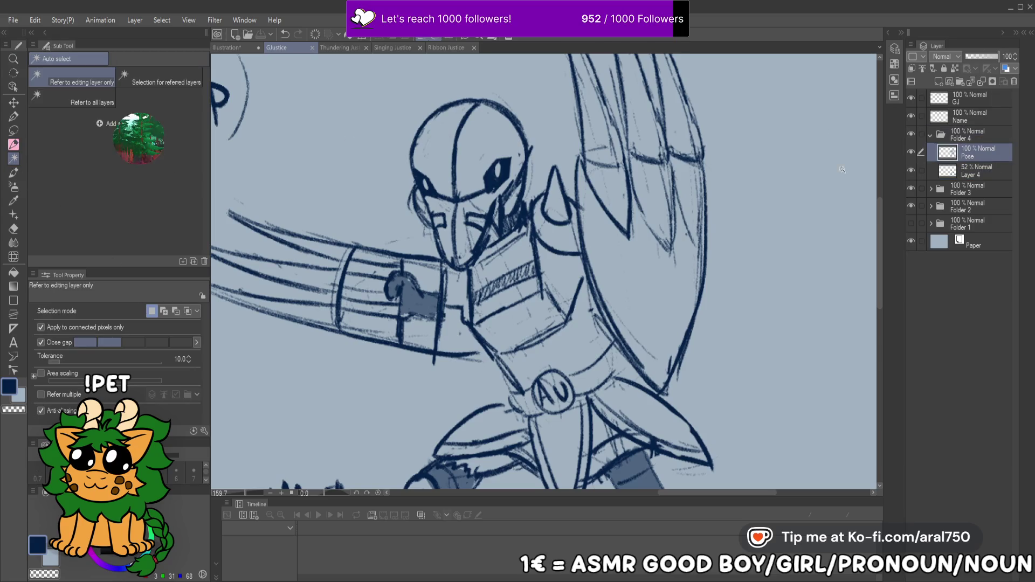
{"action": "left_click", "coordinate": [548, 251]}
{"action": "key", "text": "ctrl+d"}
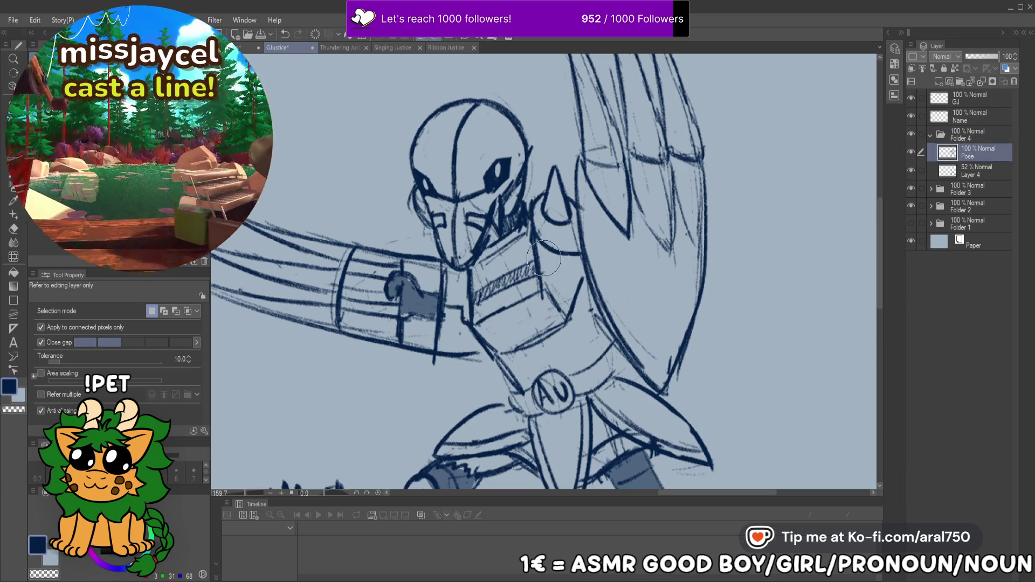
Switch to the SU-Cream Pencil and shrink the brush size to 6
{"action": "key", "text": "p"}
{"action": "key", "text": "bracketleft"}
{"action": "key", "text": "bracketleft"}
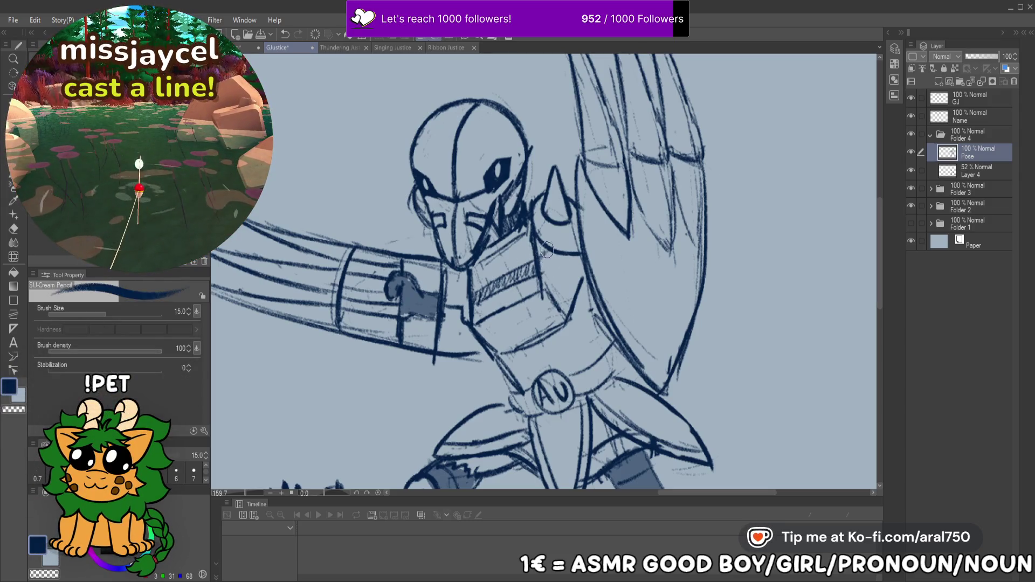
{"action": "key", "text": "bracketleft"}
{"action": "key", "text": "bracketleft"}
{"action": "key", "text": "bracketleft"}
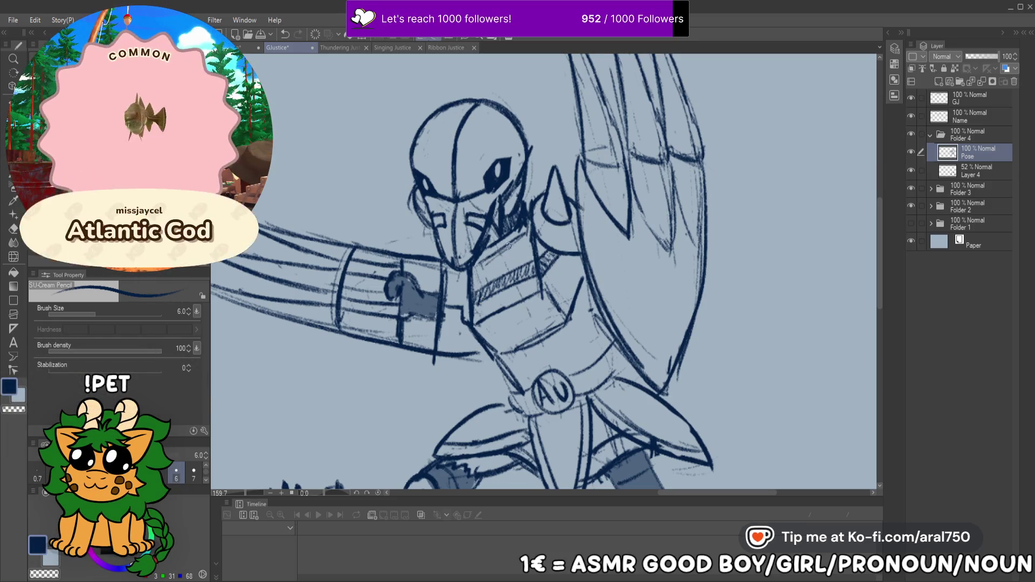
{"action": "left_click_drag", "start_coordinate": [519, 262], "coordinate": [518, 264]}
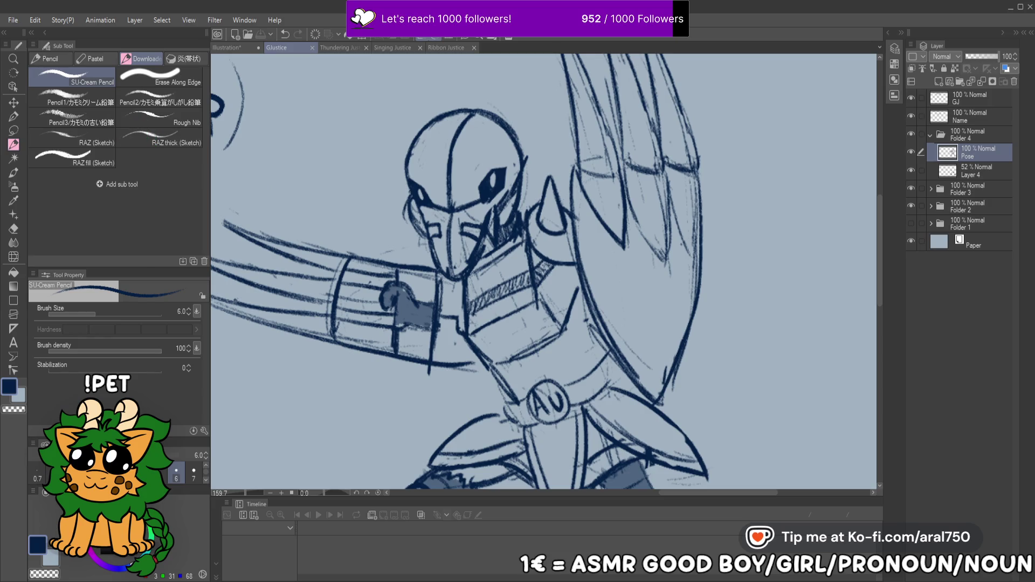
Zoom out to the whole sheet and make Folder 3 and the plain goose visible
{"action": "key", "text": "/"}
{"action": "scroll", "coordinate": [553, 248], "scroll_direction": "down", "scroll_amount": 5}
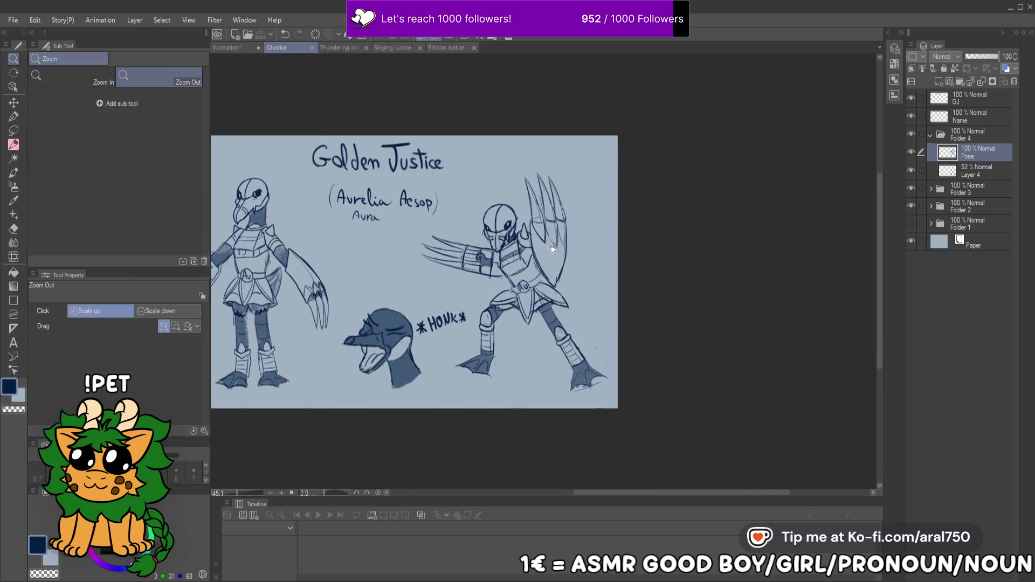
{"action": "scroll", "coordinate": [623, 223], "scroll_direction": "up", "scroll_amount": 5}
{"action": "scroll", "coordinate": [611, 252], "scroll_direction": "down", "scroll_amount": 5}
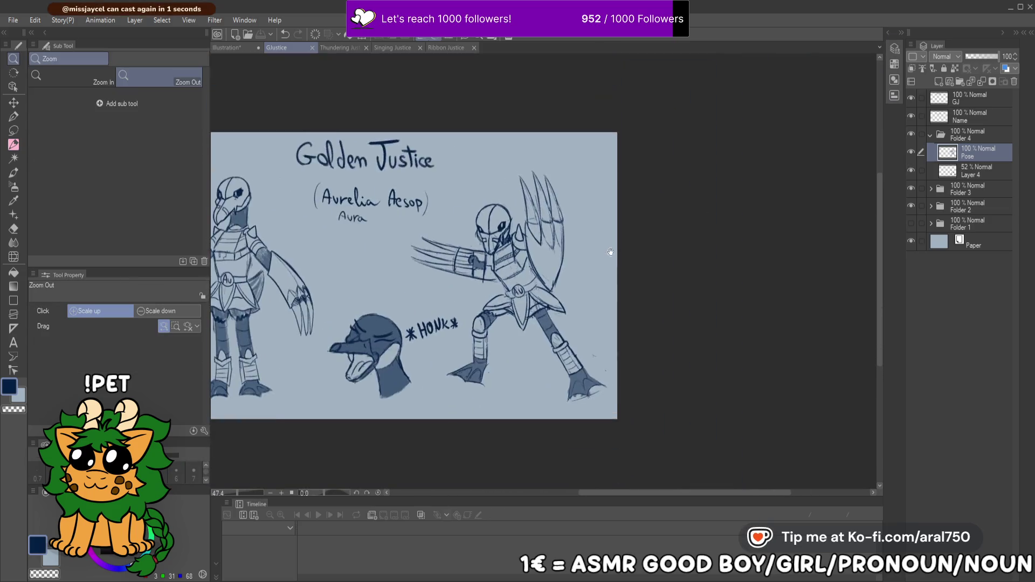
{"action": "left_click_drag", "start_coordinate": [610, 252], "coordinate": [733, 230]}
{"action": "scroll", "coordinate": [668, 233], "scroll_direction": "down", "scroll_amount": 2}
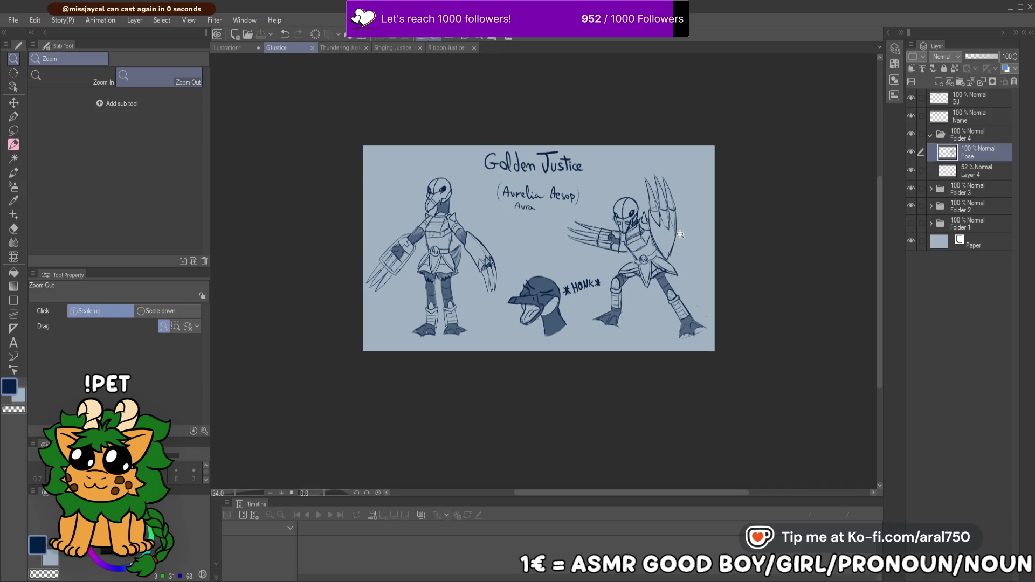
{"action": "left_click", "coordinate": [949, 218]}
{"action": "left_click", "coordinate": [952, 190]}
{"action": "left_click", "coordinate": [911, 189]}
{"action": "left_click", "coordinate": [912, 222]}
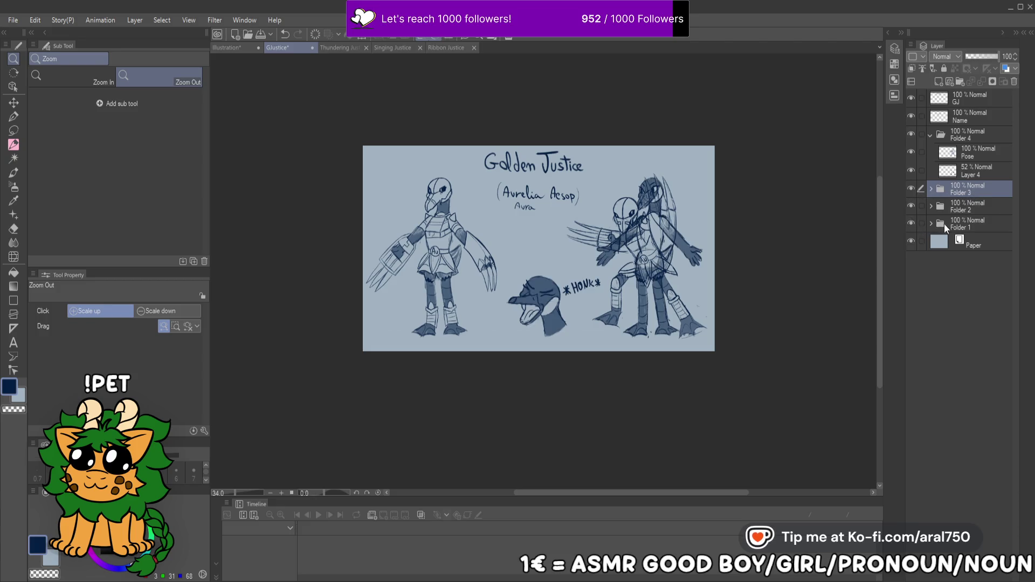
Try moving the plain goose toward the sheet centre, then cancel the move
{"action": "left_click", "coordinate": [943, 224]}
{"action": "key", "text": "ctrl+t"}
{"action": "left_click_drag", "start_coordinate": [663, 263], "coordinate": [561, 257]}
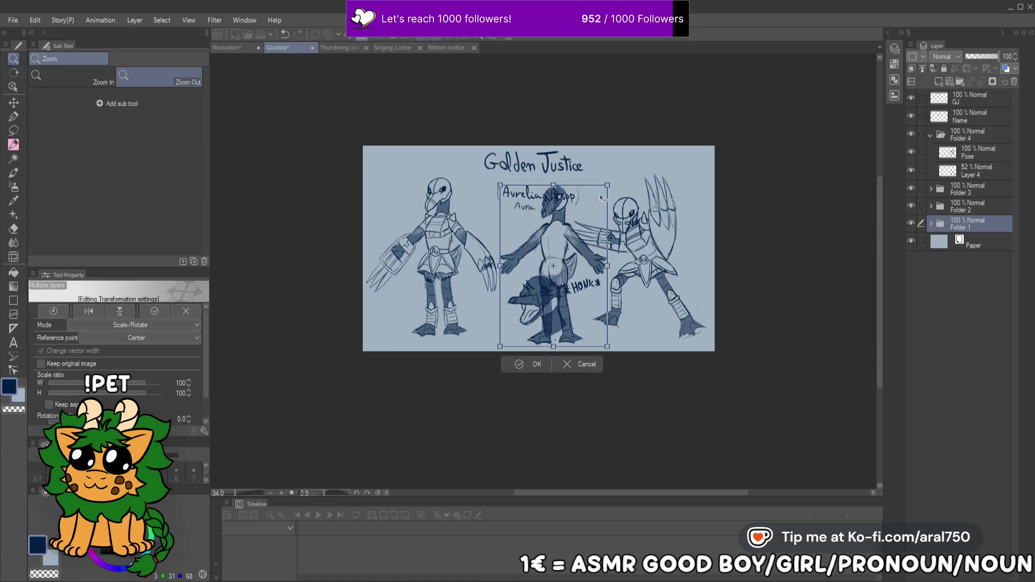
{"action": "key", "text": "Escape"}
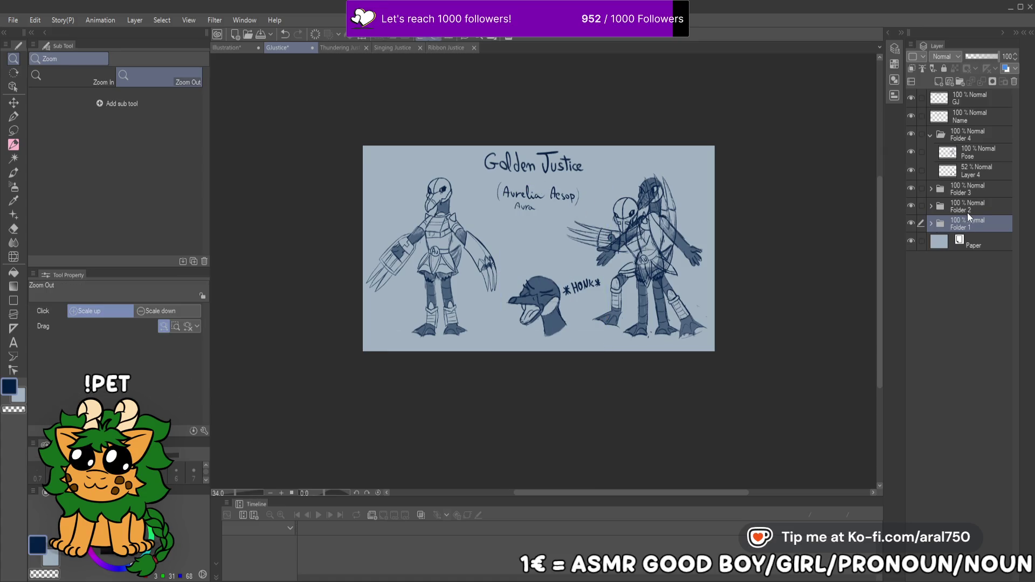
Move the character name up beside the Golden Justice title
{"action": "left_click", "coordinate": [967, 115]}
{"action": "key", "text": "ctrl+t"}
{"action": "mouse_move", "coordinate": [553, 203]}
{"action": "left_mouse_down"}
{"action": "mouse_move", "coordinate": [621, 173]}
{"action": "mouse_move", "coordinate": [652, 172]}
{"action": "left_mouse_up"}
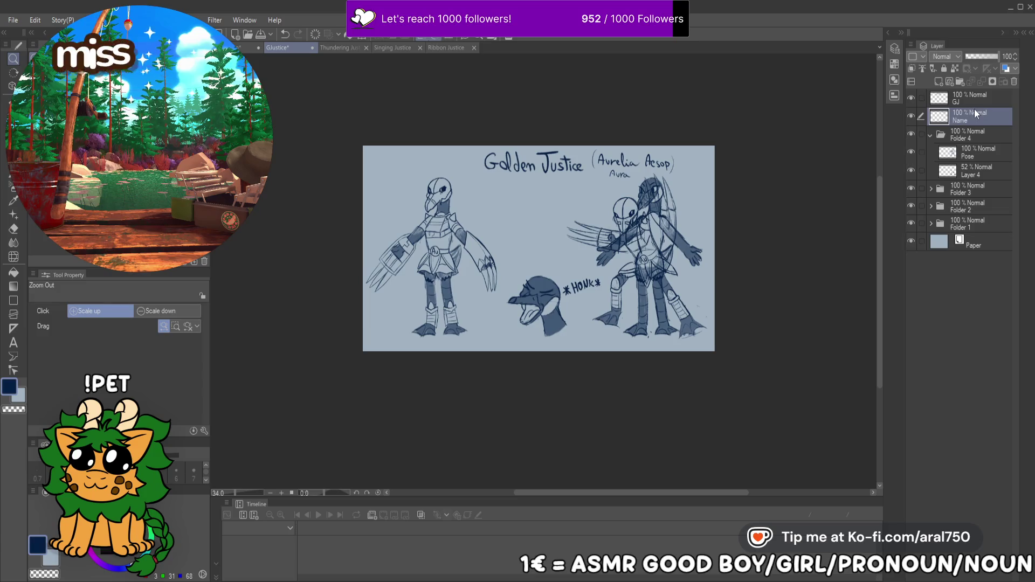
{"action": "left_click", "coordinate": [965, 98], "text": "ctrl"}
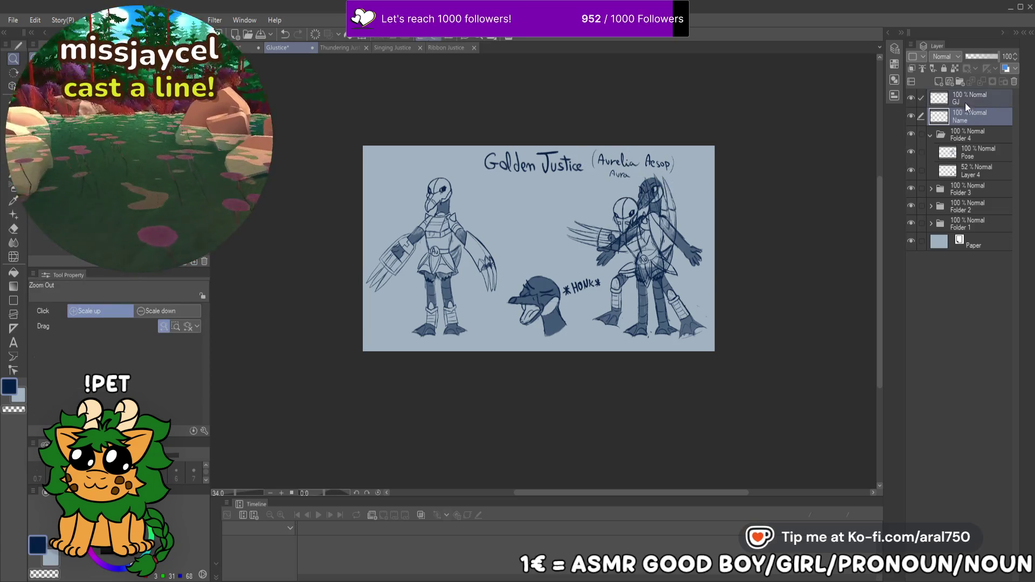
{"action": "mouse_move", "coordinate": [601, 170]}
{"action": "left_mouse_down"}
{"action": "mouse_move", "coordinate": [579, 170]}
{"action": "mouse_move", "coordinate": [592, 170]}
{"action": "left_mouse_up"}
{"action": "key", "text": "Escape"}
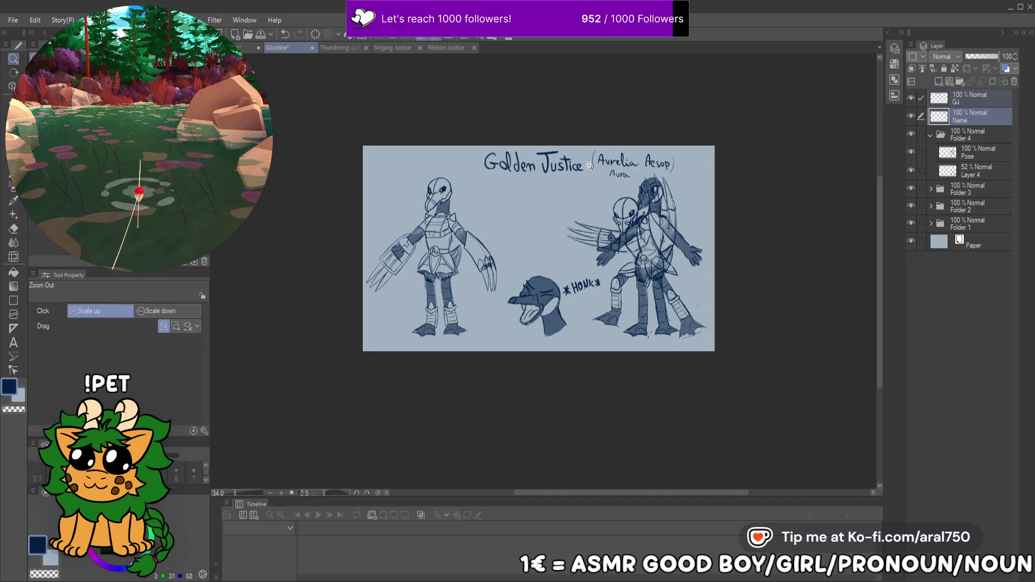
Move the posed armored goose in Folder 4 to the sheet centre
{"action": "left_click", "coordinate": [972, 139]}
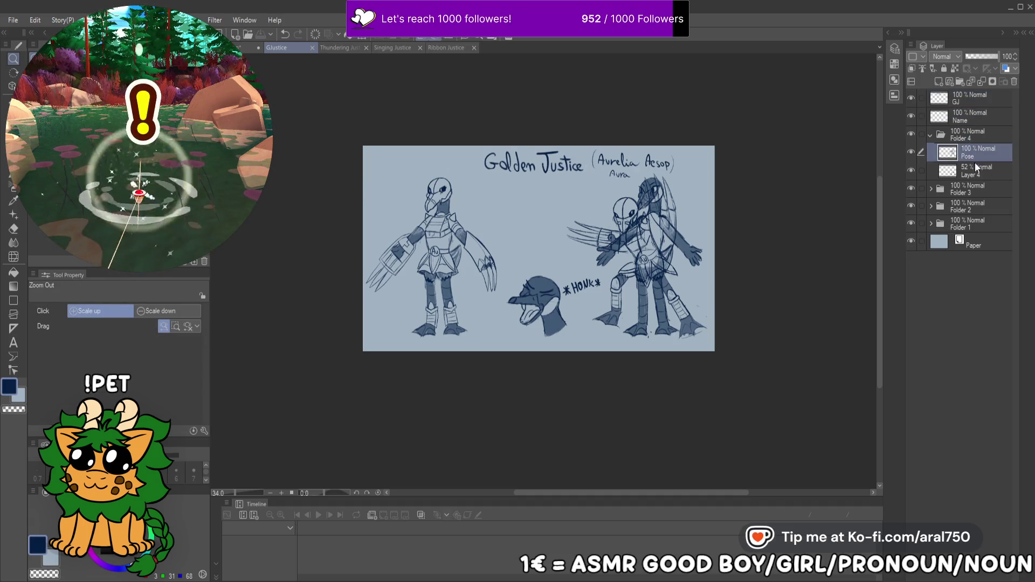
{"action": "left_click", "coordinate": [933, 135]}
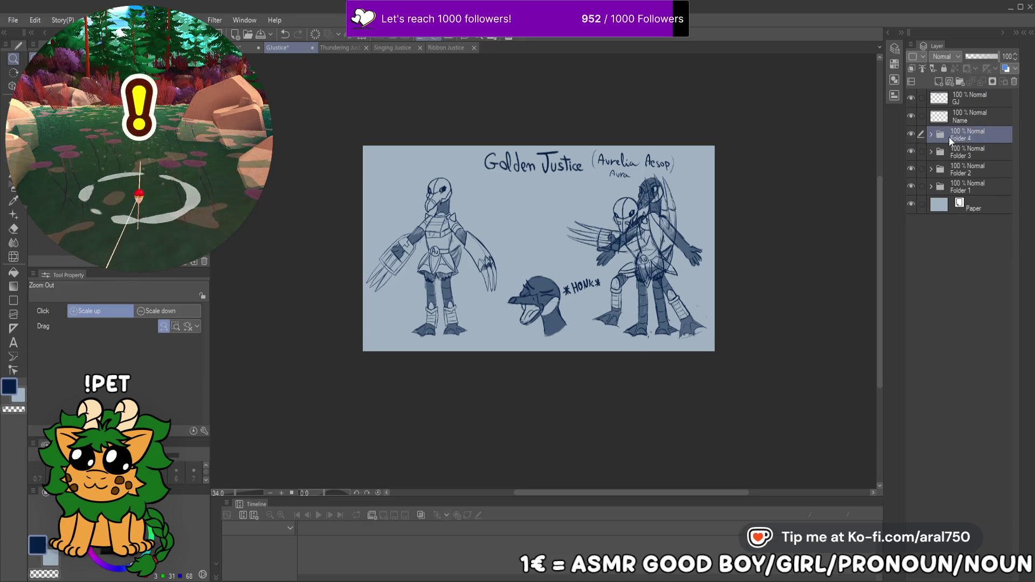
{"action": "key", "text": "ctrl+t"}
{"action": "left_click_drag", "start_coordinate": [654, 254], "coordinate": [570, 255]}
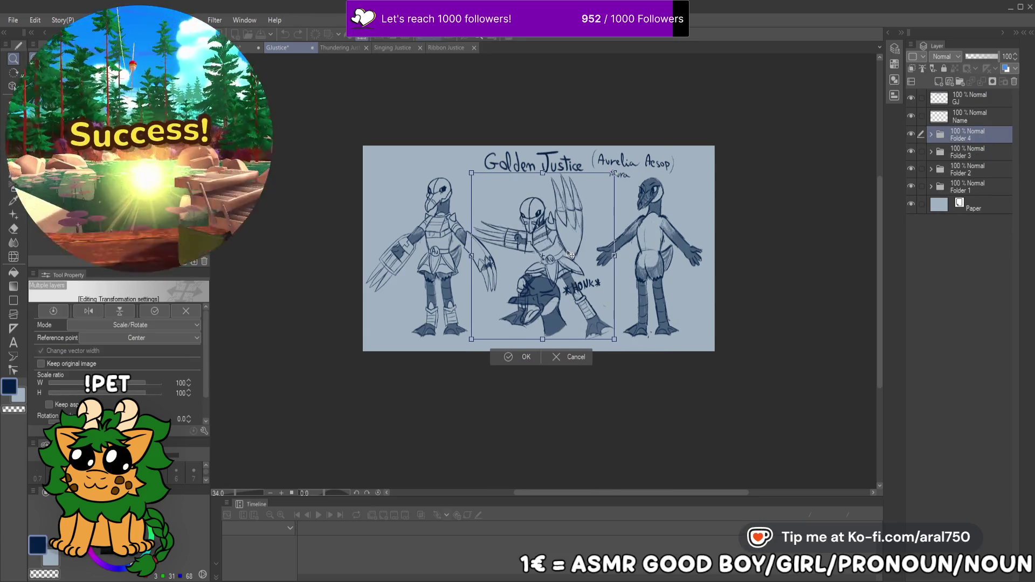
{"action": "key", "text": "Return"}
Shrink the honking head sketch to 54% and place it in the top-left corner
{"action": "left_click", "coordinate": [973, 152]}
{"action": "key", "text": "ctrl+t"}
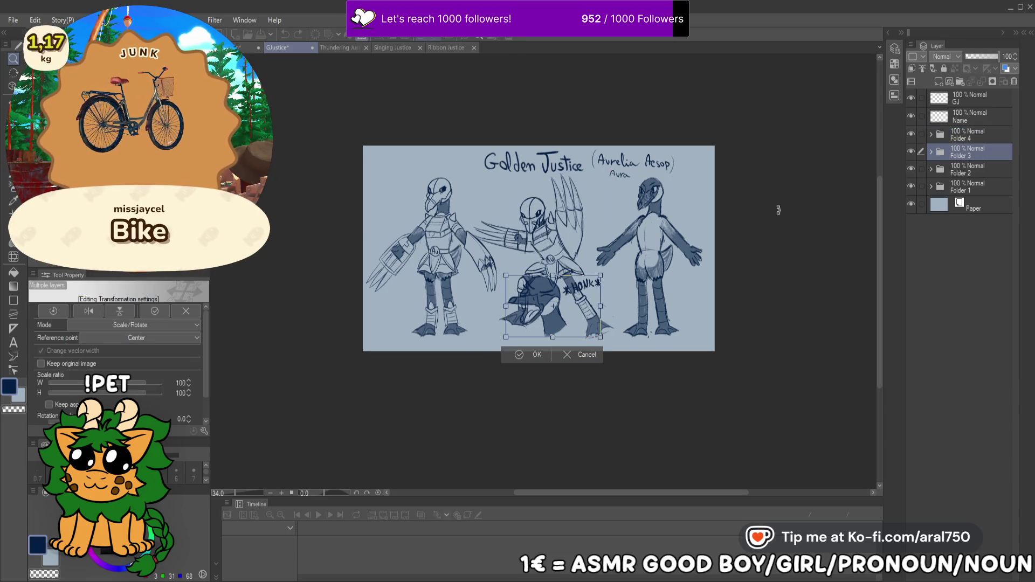
{"action": "mouse_move", "coordinate": [549, 302]}
{"action": "left_mouse_down"}
{"action": "mouse_move", "coordinate": [510, 203]}
{"action": "mouse_move", "coordinate": [683, 287]}
{"action": "mouse_move", "coordinate": [717, 195]}
{"action": "mouse_move", "coordinate": [686, 206]}
{"action": "left_mouse_up"}
{"action": "mouse_move", "coordinate": [737, 179]}
{"action": "left_mouse_down"}
{"action": "mouse_move", "coordinate": [692, 203]}
{"action": "mouse_move", "coordinate": [726, 172]}
{"action": "mouse_move", "coordinate": [697, 195]}
{"action": "mouse_move", "coordinate": [660, 198]}
{"action": "mouse_move", "coordinate": [707, 202]}
{"action": "mouse_move", "coordinate": [697, 308]}
{"action": "mouse_move", "coordinate": [411, 178]}
{"action": "left_mouse_up"}
{"action": "key", "text": "Return"}
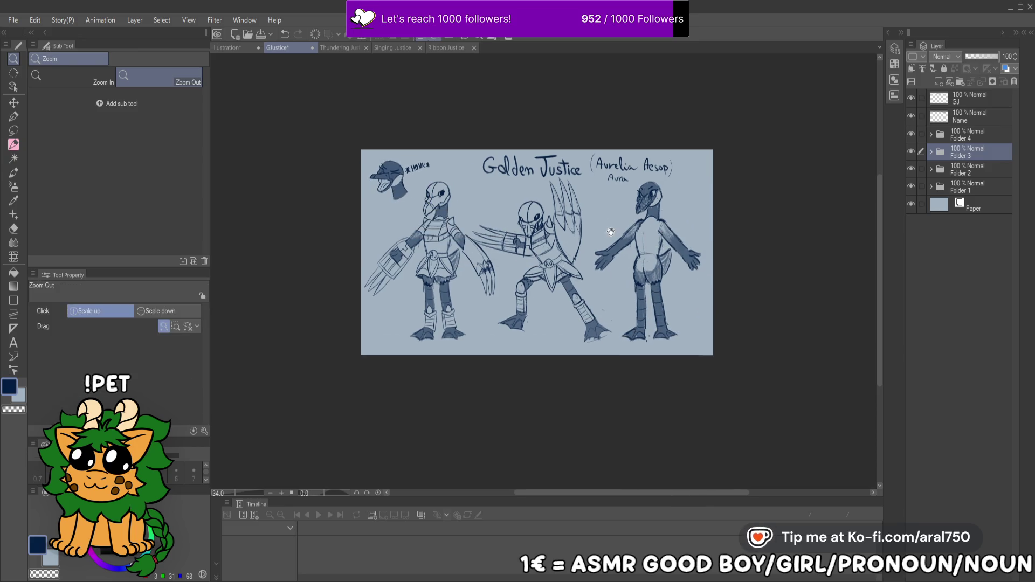
Zoom in slightly and try nudging the front armored goose, then cancel
{"action": "scroll", "coordinate": [592, 190], "scroll_direction": "up", "scroll_amount": 3}
{"action": "left_click_drag", "start_coordinate": [634, 232], "coordinate": [671, 211]}
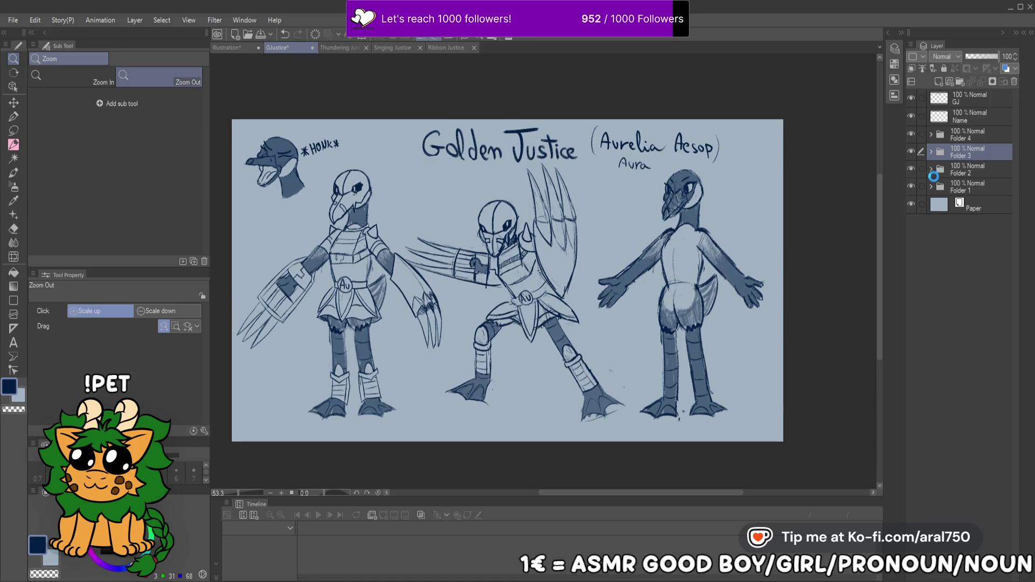
{"action": "key", "text": "ctrl+t"}
{"action": "key", "text": "Escape"}
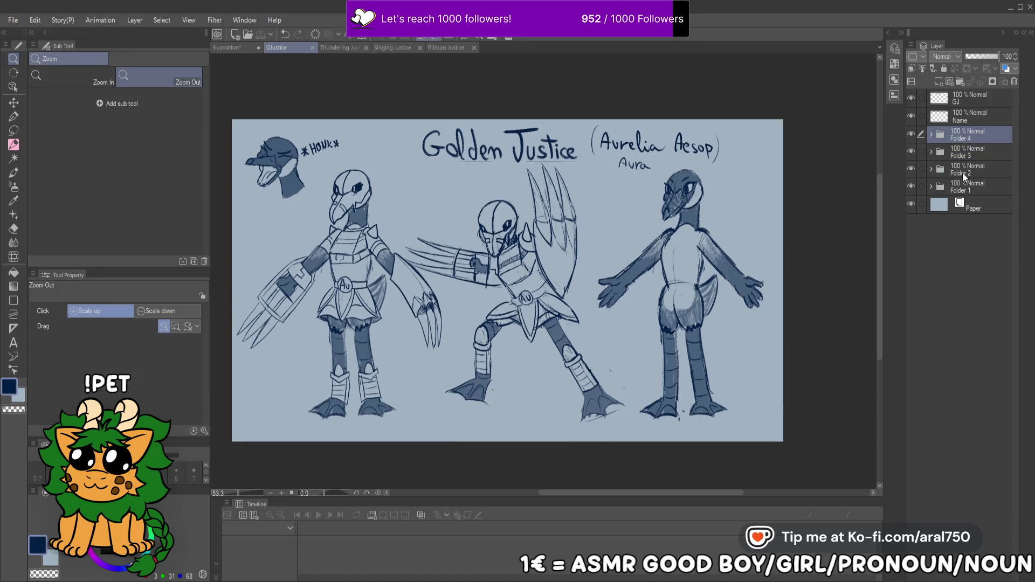
{"action": "left_click", "coordinate": [962, 173]}
{"action": "key", "text": "ctrl+t"}
{"action": "left_click_drag", "start_coordinate": [502, 294], "coordinate": [591, 265]}
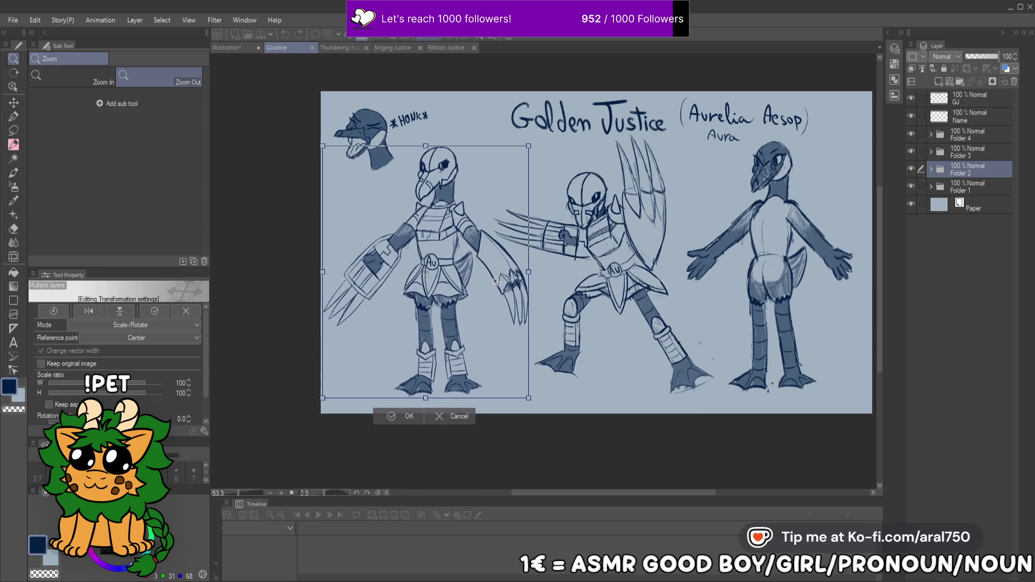
{"action": "left_click_drag", "start_coordinate": [493, 282], "coordinate": [463, 285]}
{"action": "key", "text": "Escape"}
Move the posed armored goose to the right side of the sheet
{"action": "left_click", "coordinate": [968, 135]}
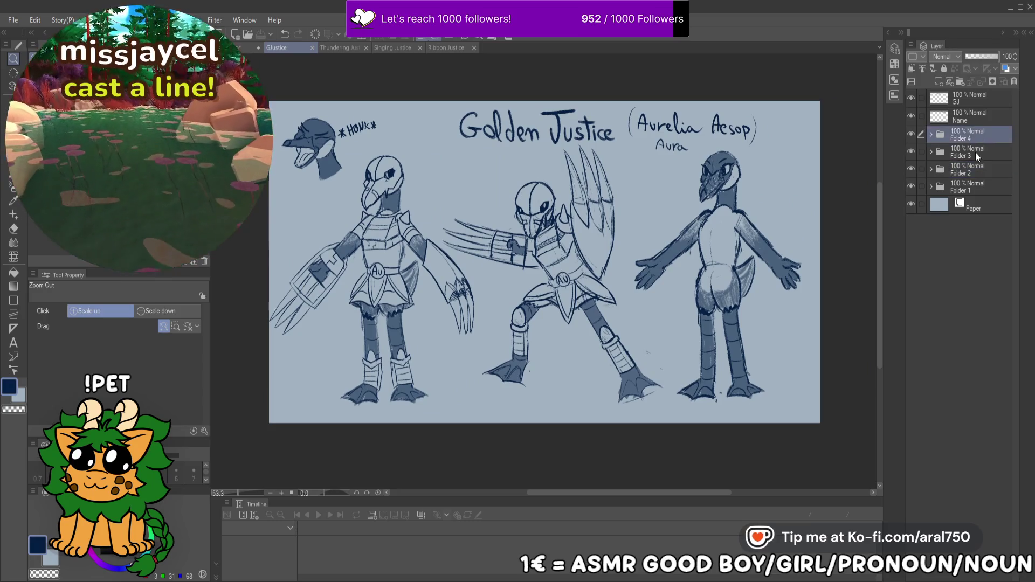
{"action": "key", "text": "ctrl+t"}
{"action": "left_click_drag", "start_coordinate": [604, 269], "coordinate": [758, 263]}
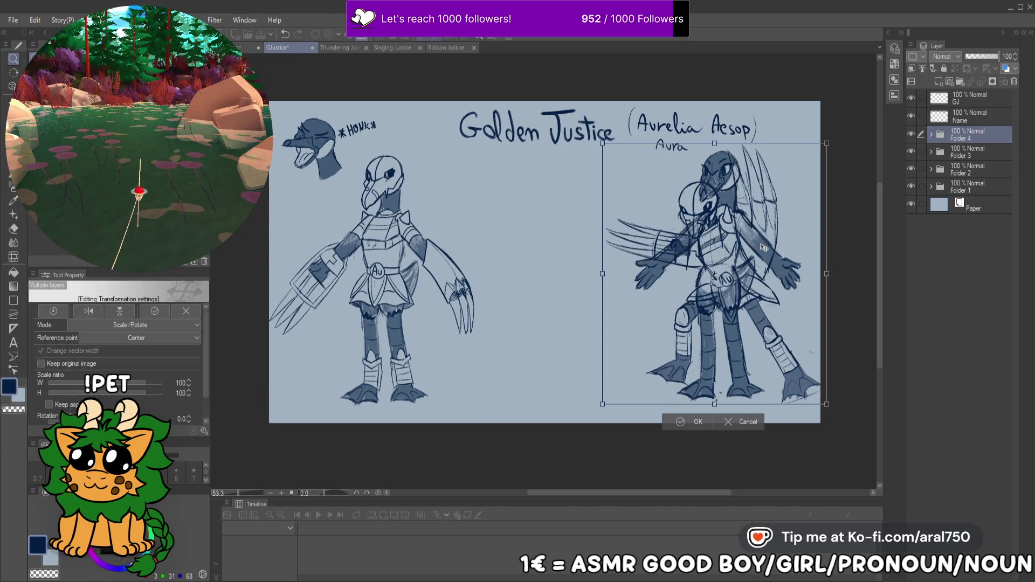
{"action": "key", "text": "Return"}
{"action": "left_click", "coordinate": [964, 168]}
{"action": "key", "text": "ctrl+t"}
{"action": "key", "text": "Return"}
Move the plain goose into the middle of the sheet between the armored geese
{"action": "left_click", "coordinate": [976, 186]}
{"action": "key", "text": "ctrl+t"}
{"action": "mouse_move", "coordinate": [759, 275]}
{"action": "left_mouse_down"}
{"action": "mouse_move", "coordinate": [604, 278]}
{"action": "mouse_move", "coordinate": [607, 297]}
{"action": "left_mouse_up"}
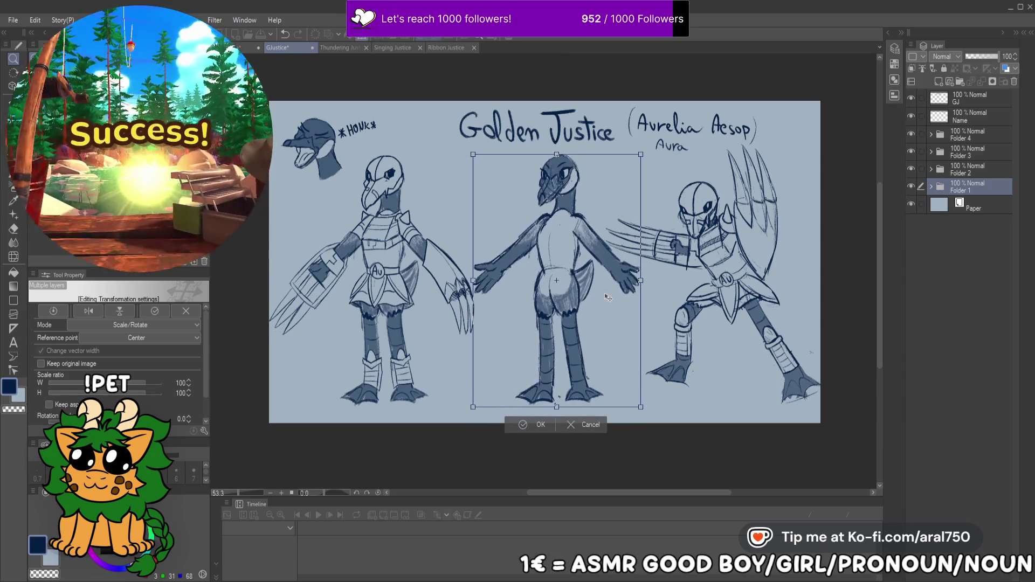
{"action": "key", "text": "Return"}
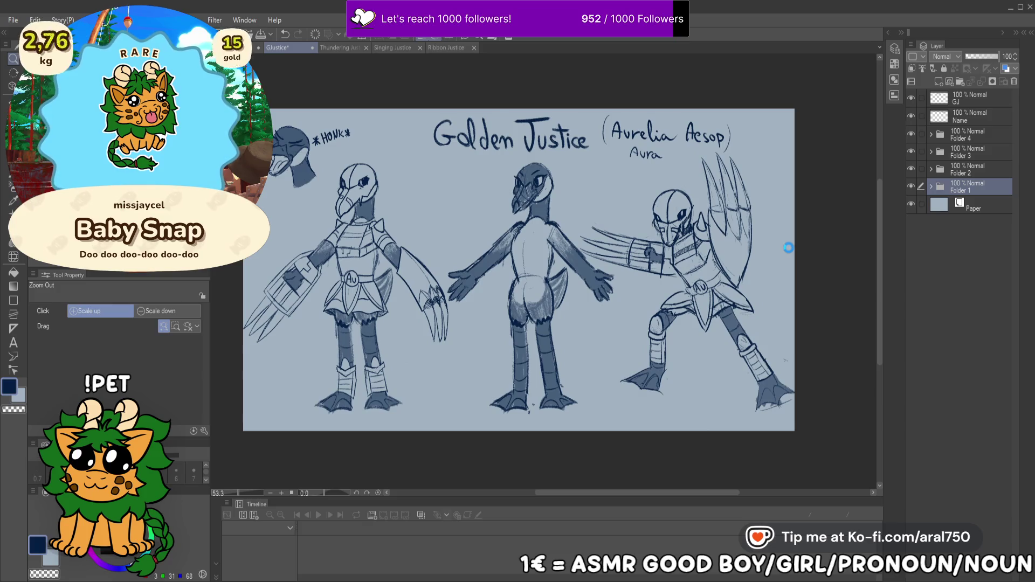
{"action": "left_click_drag", "start_coordinate": [462, 128], "coordinate": [538, 213]}
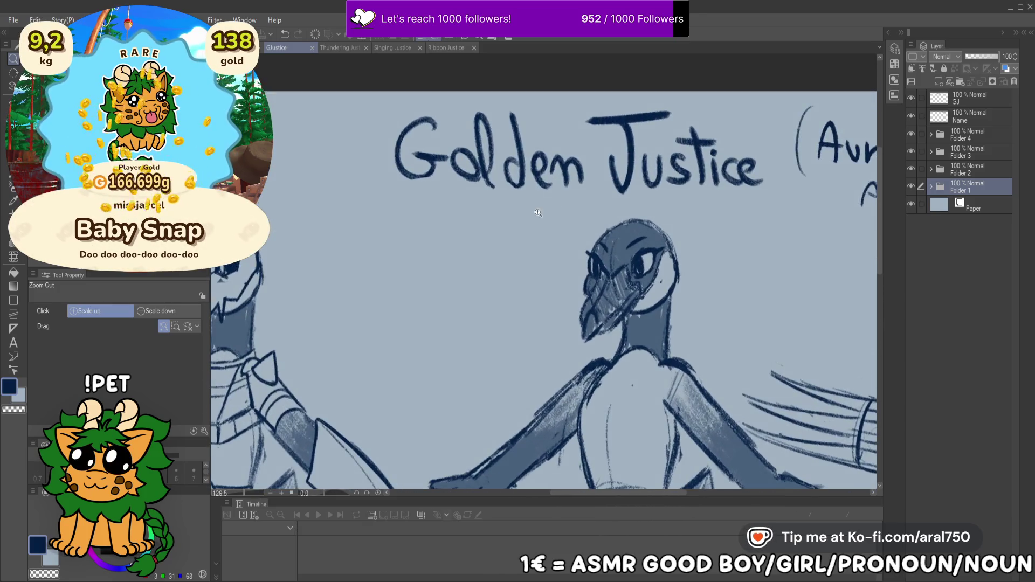
Shrink the character name to 92% and reposition it slightly
{"action": "left_click", "coordinate": [979, 99]}
{"action": "key", "text": "p"}
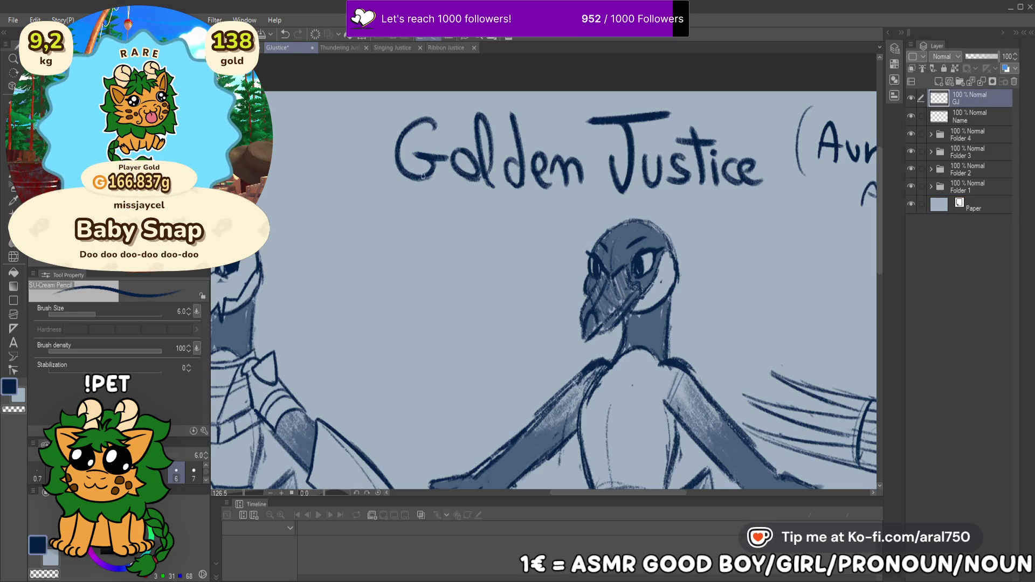
{"action": "left_click_drag", "start_coordinate": [772, 249], "coordinate": [589, 286]}
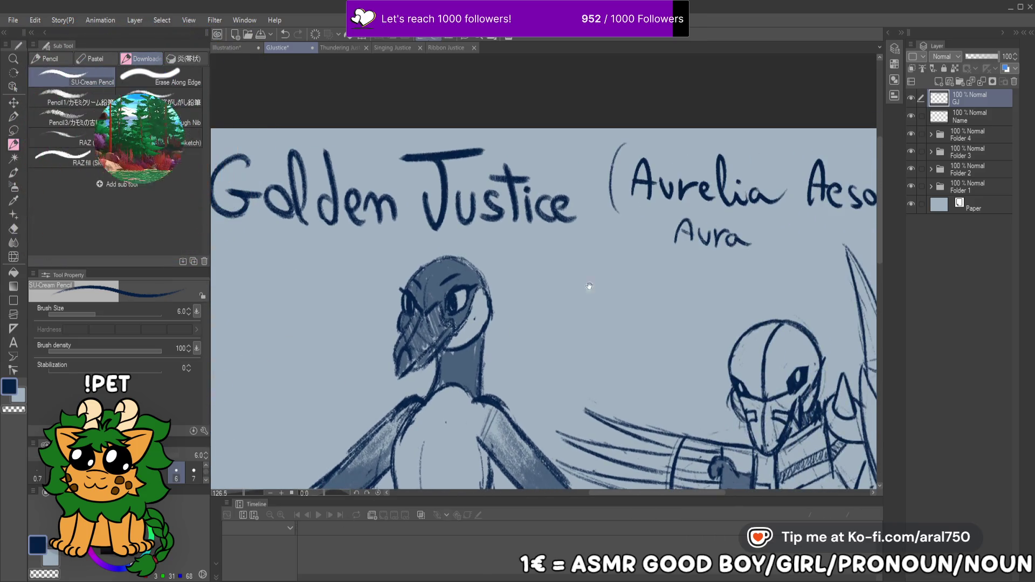
{"action": "left_click_drag", "start_coordinate": [825, 225], "coordinate": [770, 231]}
{"action": "left_click_drag", "start_coordinate": [671, 235], "coordinate": [628, 232]}
{"action": "left_click", "coordinate": [961, 119]}
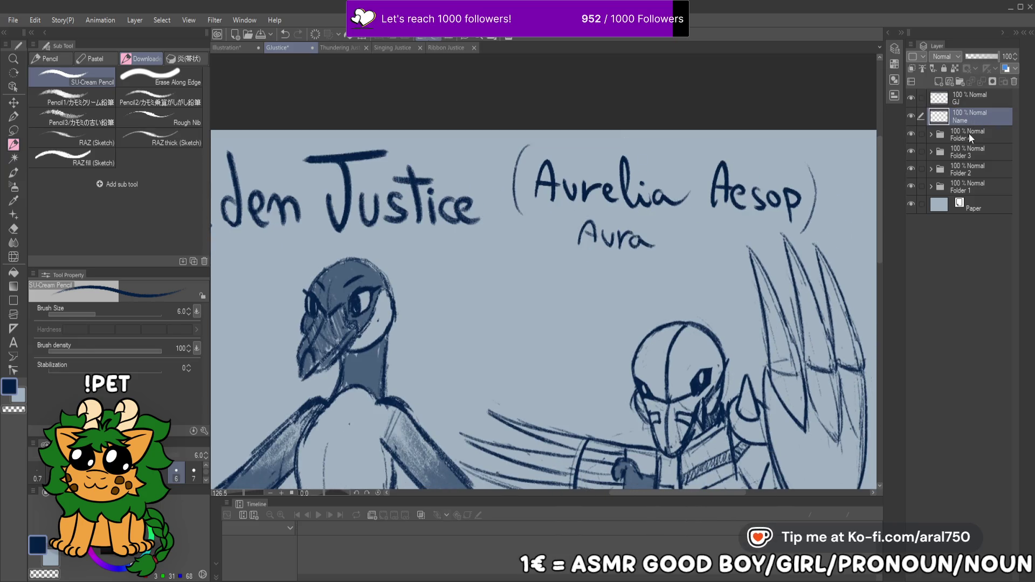
{"action": "key", "text": "ctrl+t"}
{"action": "left_click_drag", "start_coordinate": [822, 143], "coordinate": [789, 155]}
{"action": "left_click_drag", "start_coordinate": [754, 200], "coordinate": [729, 209]}
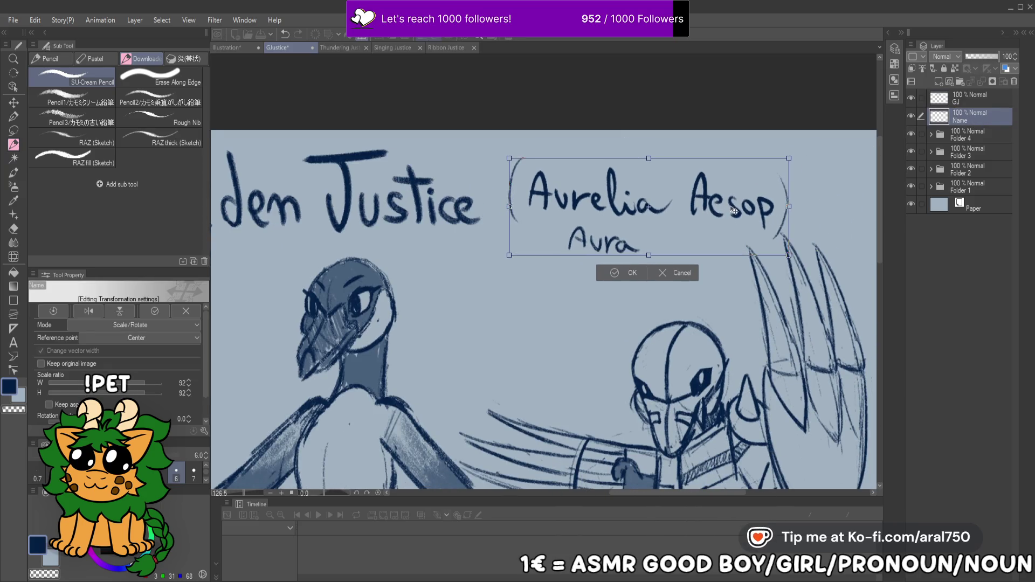
{"action": "key", "text": "Return"}
Hand-letter REAL NAME above the character's name with the soft sketching pencil
{"action": "key", "text": "p"}
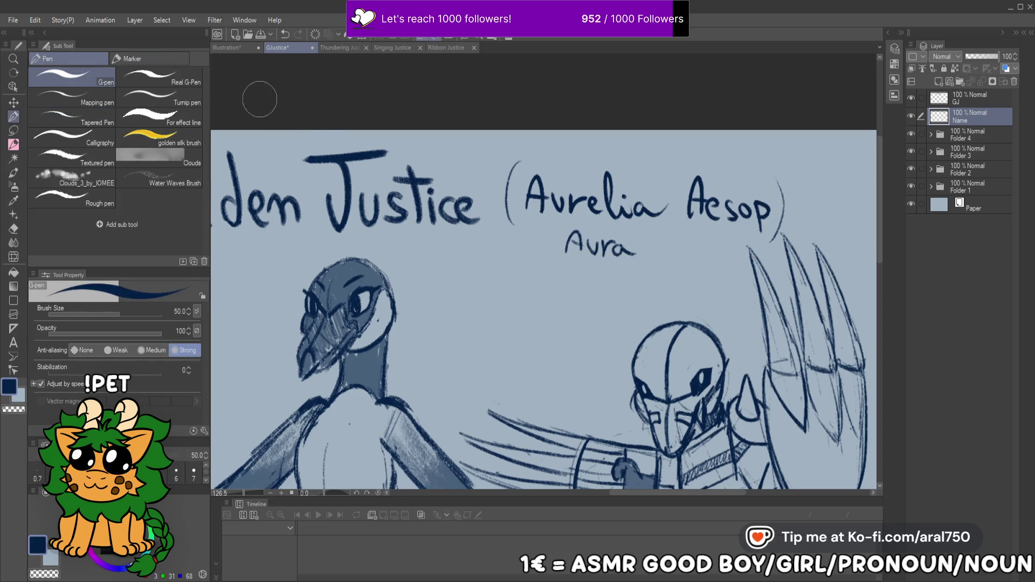
{"action": "left_click", "coordinate": [8, 148]}
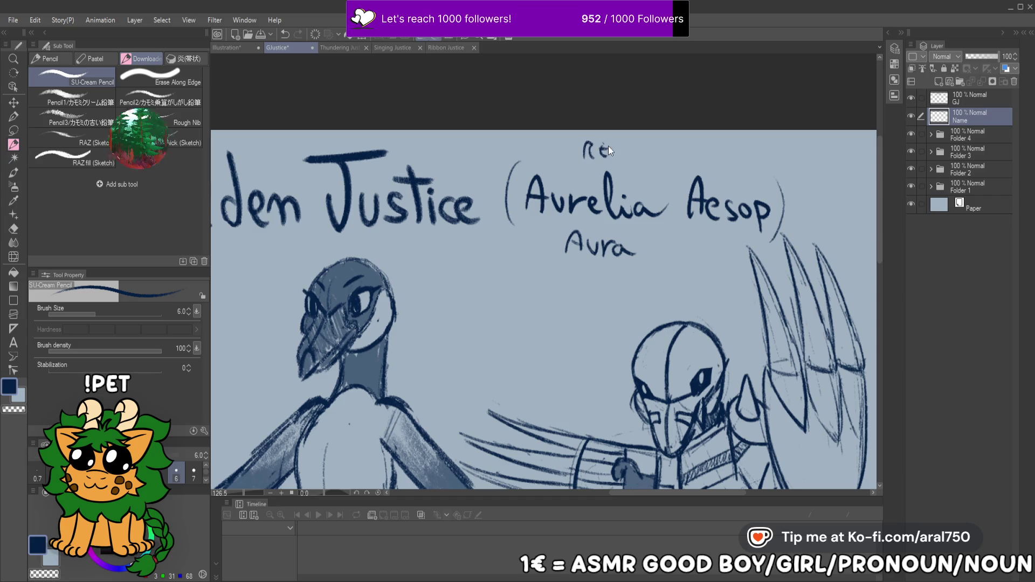
{"action": "mouse_move", "coordinate": [595, 144]}
{"action": "left_mouse_down"}
{"action": "mouse_move", "coordinate": [594, 158]}
{"action": "mouse_move", "coordinate": [666, 158]}
{"action": "left_mouse_up"}
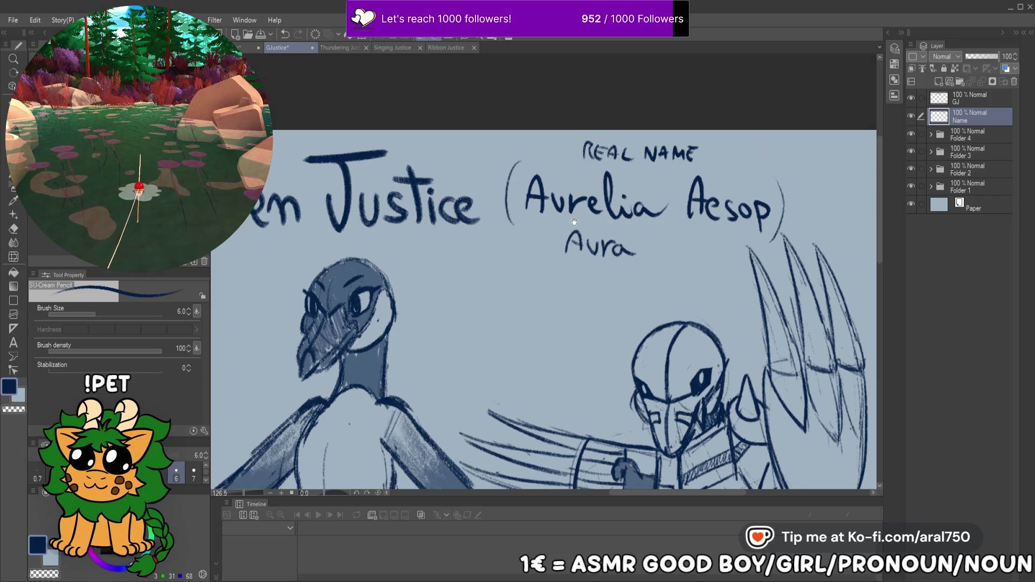
{"action": "left_click_drag", "start_coordinate": [641, 232], "coordinate": [587, 227]}
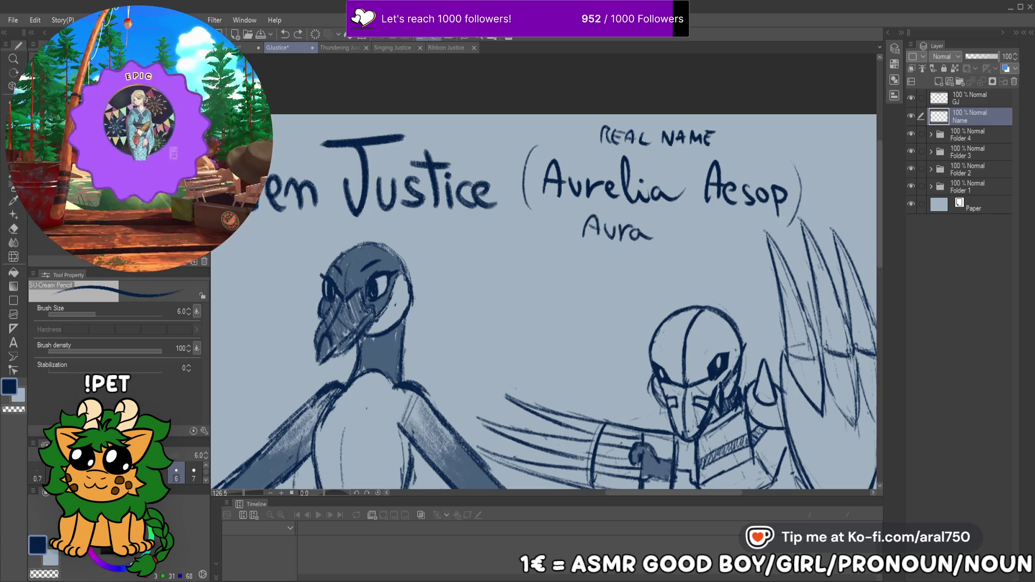
Lasso the nickname Aura, shift it a little right, and deselect
{"action": "key", "text": "m"}
{"action": "left_click_drag", "start_coordinate": [660, 248], "coordinate": [567, 227]}
{"action": "left_click_drag", "start_coordinate": [663, 246], "coordinate": [715, 240]}
{"action": "key", "text": "ctrl+d"}
{"action": "key", "text": "p"}
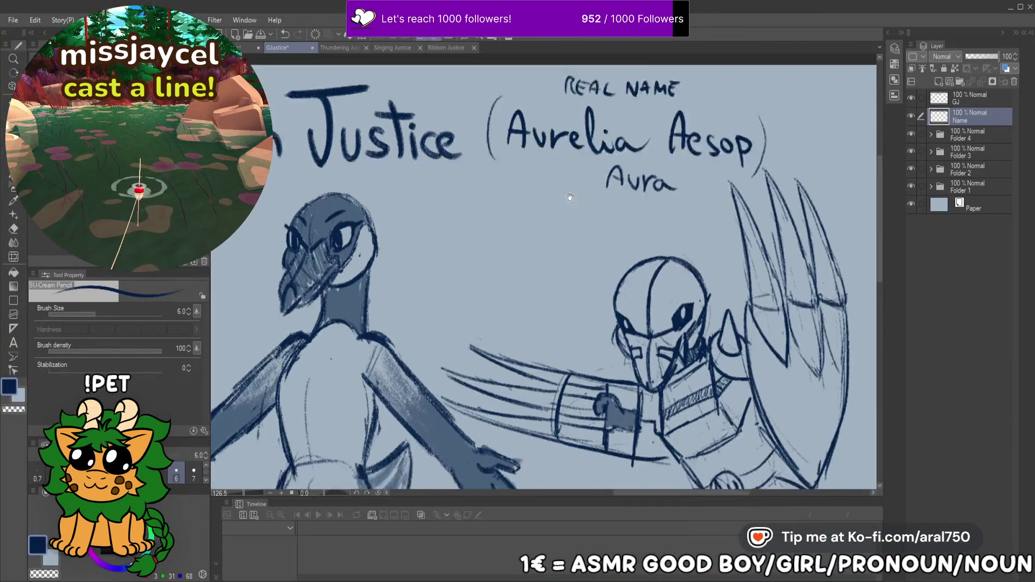
{"action": "scroll", "coordinate": [556, 201], "scroll_direction": "down", "scroll_amount": 5}
{"action": "scroll", "coordinate": [600, 220], "scroll_direction": "up", "scroll_amount": 2}
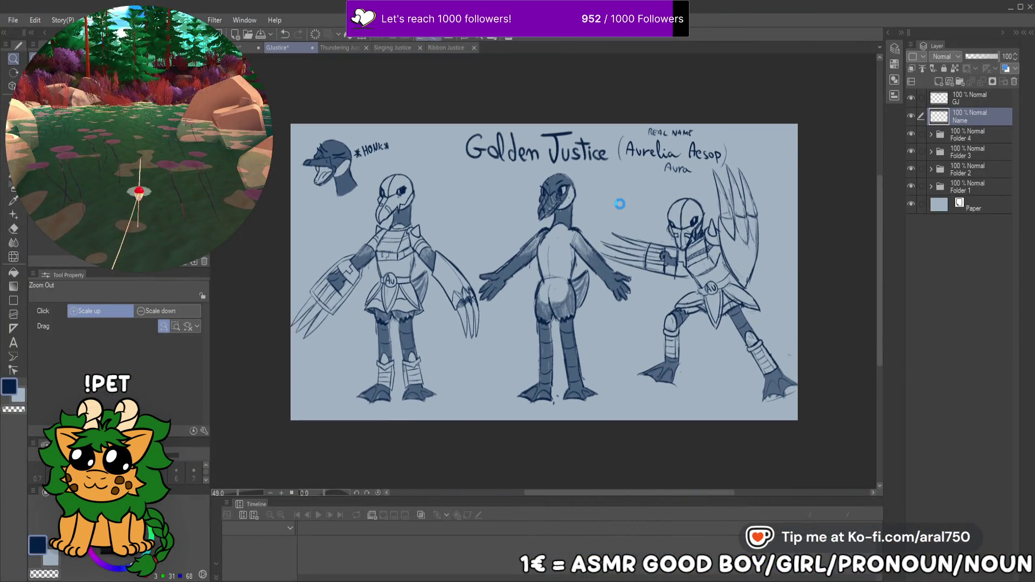
{"action": "scroll", "coordinate": [663, 226], "scroll_direction": "up", "scroll_amount": 3}
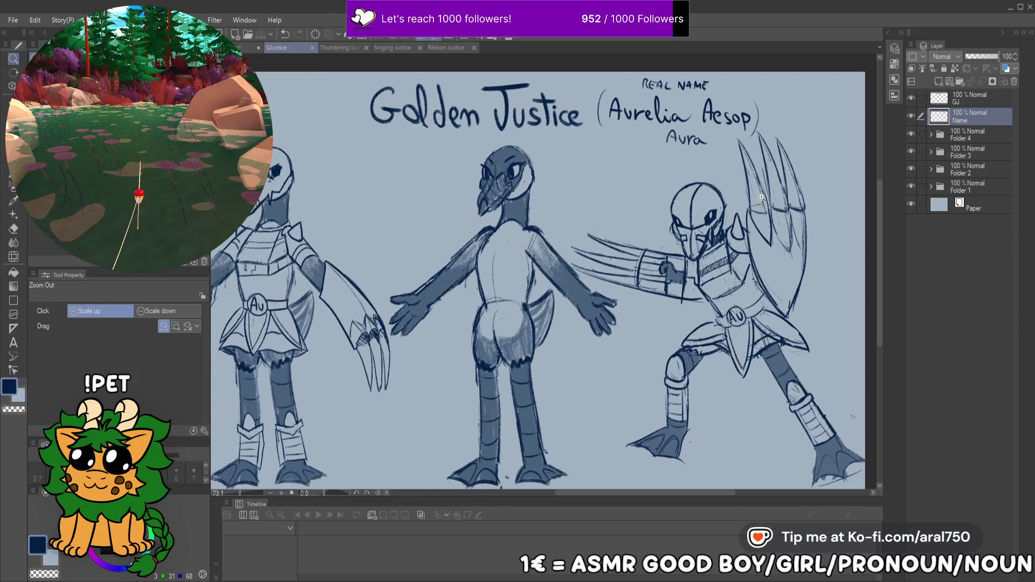
{"action": "scroll", "coordinate": [761, 197], "scroll_direction": "down", "scroll_amount": 2}
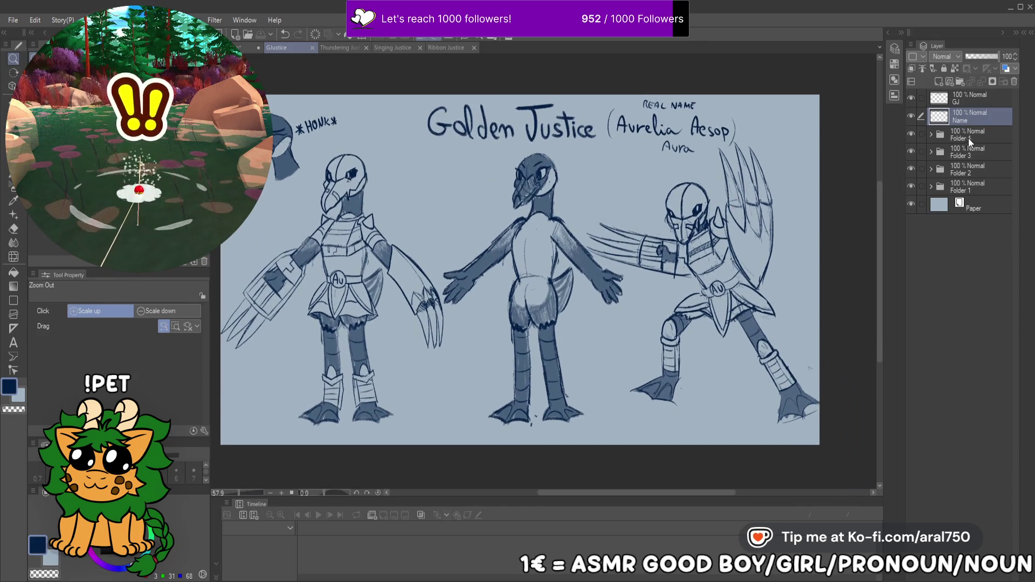
{"action": "left_click", "coordinate": [968, 138]}
{"action": "key", "text": "ctrl+t"}
{"action": "left_click_drag", "start_coordinate": [753, 282], "coordinate": [752, 263]}
{"action": "key", "text": "Escape"}
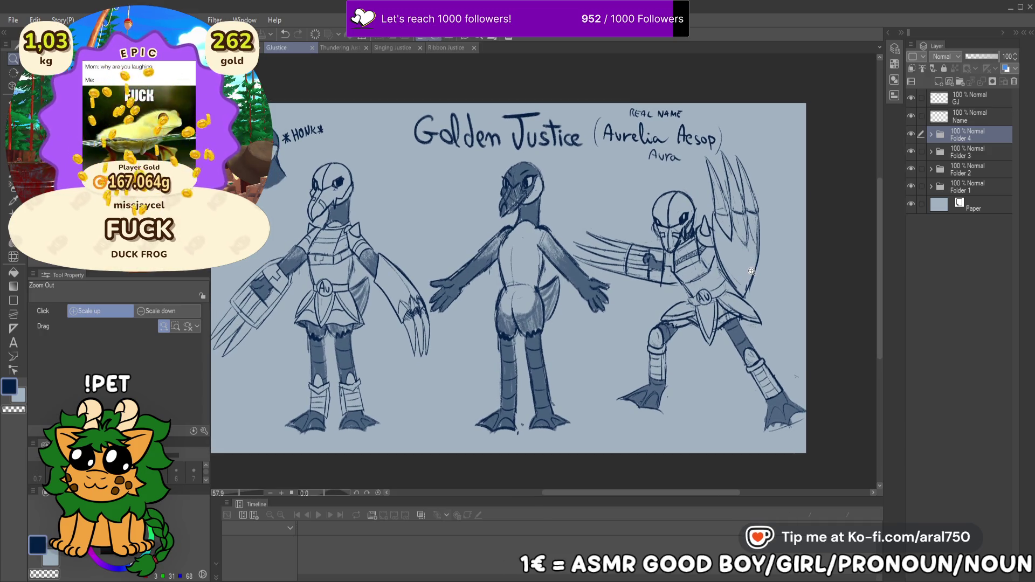
{"action": "left_click_drag", "start_coordinate": [800, 272], "coordinate": [791, 273]}
Try moving the HONK head beside the middle figure, then undo it
{"action": "left_click", "coordinate": [949, 151]}
{"action": "key", "text": "ctrl+t"}
{"action": "left_click_drag", "start_coordinate": [349, 141], "coordinate": [506, 182]}
{"action": "key", "text": "Return"}
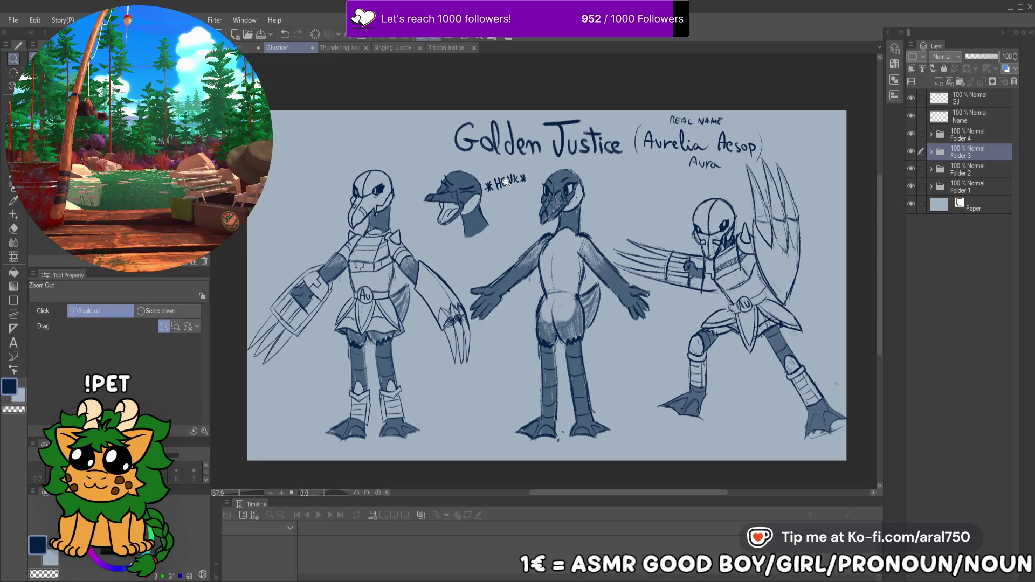
{"action": "key", "text": "ctrl+z"}
Enlarge the HONK head moderately in the sheet's top-left corner
{"action": "left_click_drag", "start_coordinate": [713, 269], "coordinate": [705, 260]}
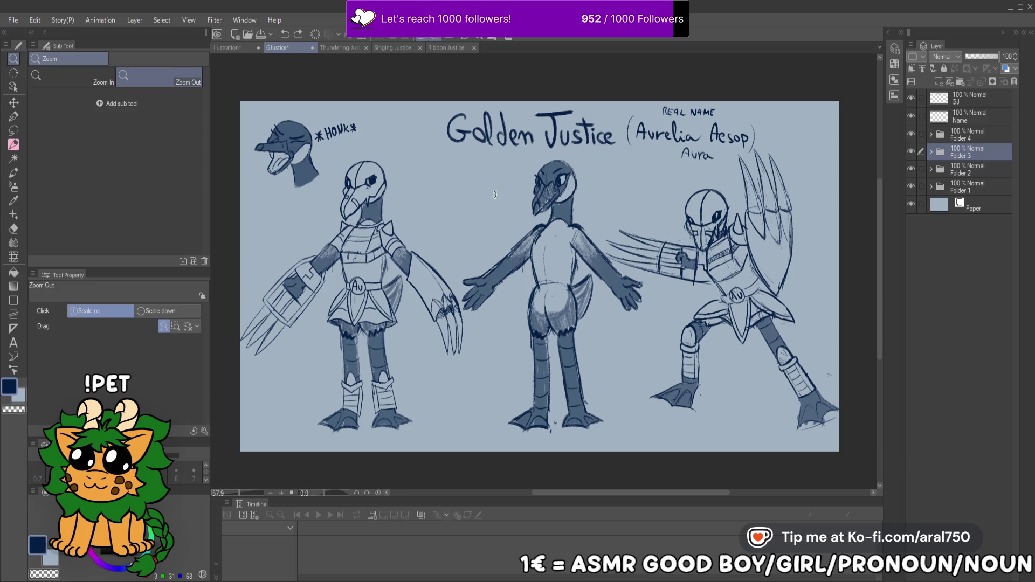
{"action": "key", "text": "ctrl+t"}
{"action": "mouse_move", "coordinate": [355, 188]}
{"action": "left_mouse_down"}
{"action": "mouse_move", "coordinate": [368, 214]}
{"action": "mouse_move", "coordinate": [370, 197]}
{"action": "left_mouse_up"}
{"action": "key", "text": "Escape"}
{"action": "key", "text": "ctrl+t"}
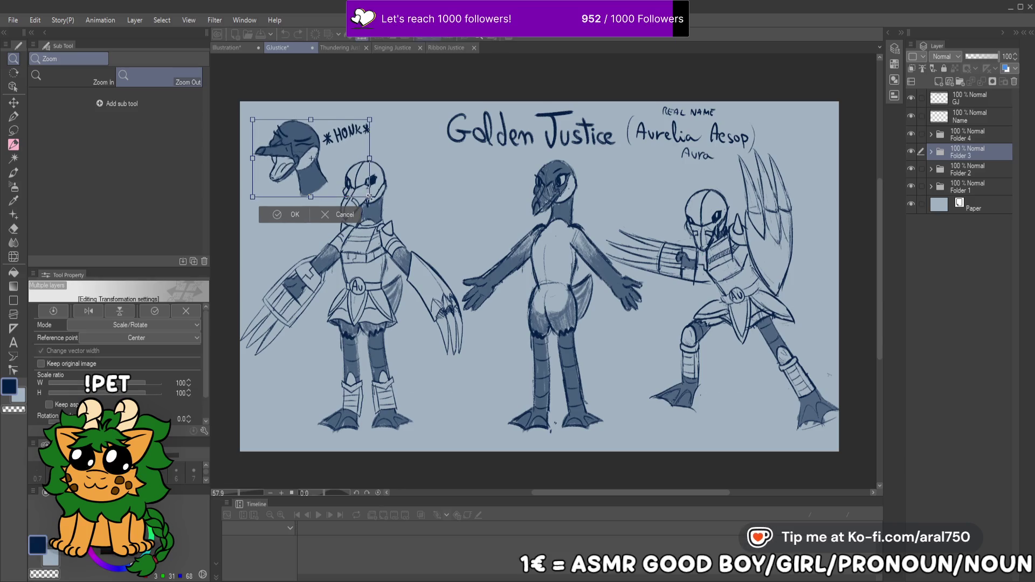
{"action": "key", "text": "Return"}
{"action": "left_click_drag", "start_coordinate": [565, 157], "coordinate": [565, 166]}
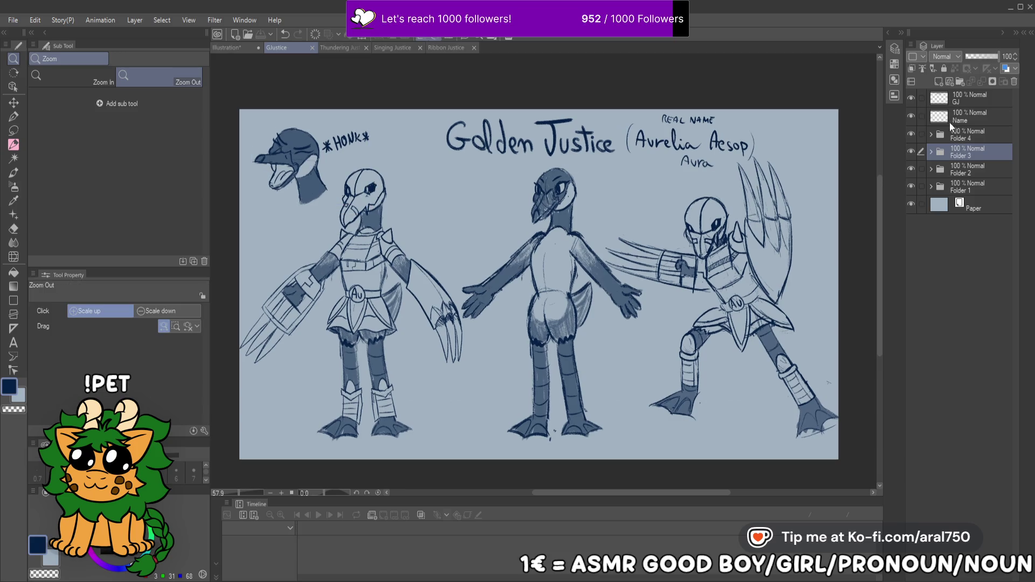
{"action": "left_click", "coordinate": [974, 119]}
{"action": "scroll", "coordinate": [661, 234], "scroll_direction": "up", "scroll_amount": 3}
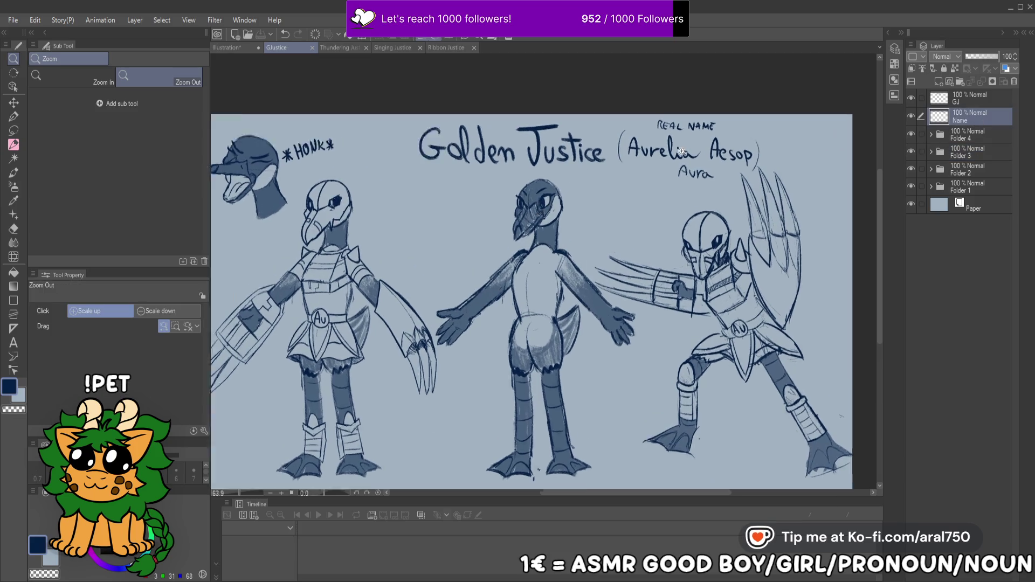
Hand-letter CANADIAN GOOSE in pencil beside the left goose figure
{"action": "scroll", "coordinate": [662, 234], "scroll_direction": "up", "scroll_amount": 2}
{"action": "left_click", "coordinate": [13, 144]}
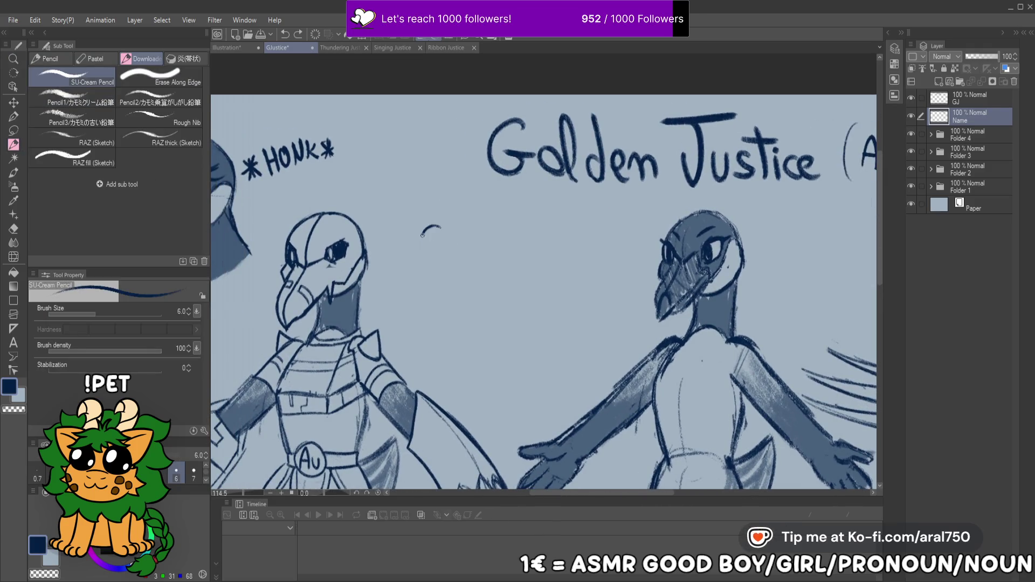
{"action": "mouse_move", "coordinate": [466, 241]}
{"action": "left_mouse_down"}
{"action": "mouse_move", "coordinate": [467, 221]}
{"action": "mouse_move", "coordinate": [481, 222]}
{"action": "left_mouse_up"}
{"action": "mouse_move", "coordinate": [484, 240]}
{"action": "left_mouse_down"}
{"action": "mouse_move", "coordinate": [516, 236]}
{"action": "mouse_move", "coordinate": [545, 212]}
{"action": "left_mouse_up"}
{"action": "mouse_move", "coordinate": [487, 257]}
{"action": "left_mouse_down"}
{"action": "mouse_move", "coordinate": [477, 269]}
{"action": "mouse_move", "coordinate": [509, 260]}
{"action": "mouse_move", "coordinate": [519, 272]}
{"action": "mouse_move", "coordinate": [541, 258]}
{"action": "left_mouse_up"}
{"action": "key", "text": "ctrl+z"}
{"action": "key", "text": "ctrl+z"}
{"action": "left_click_drag", "start_coordinate": [533, 249], "coordinate": [543, 247]}
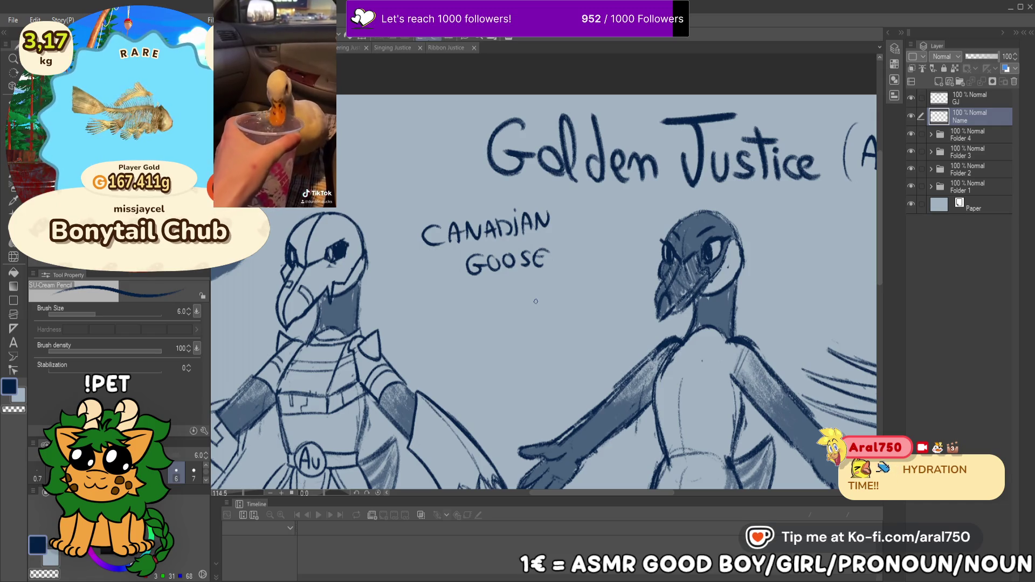
{"action": "scroll", "coordinate": [543, 291], "scroll_direction": "down", "scroll_amount": 5}
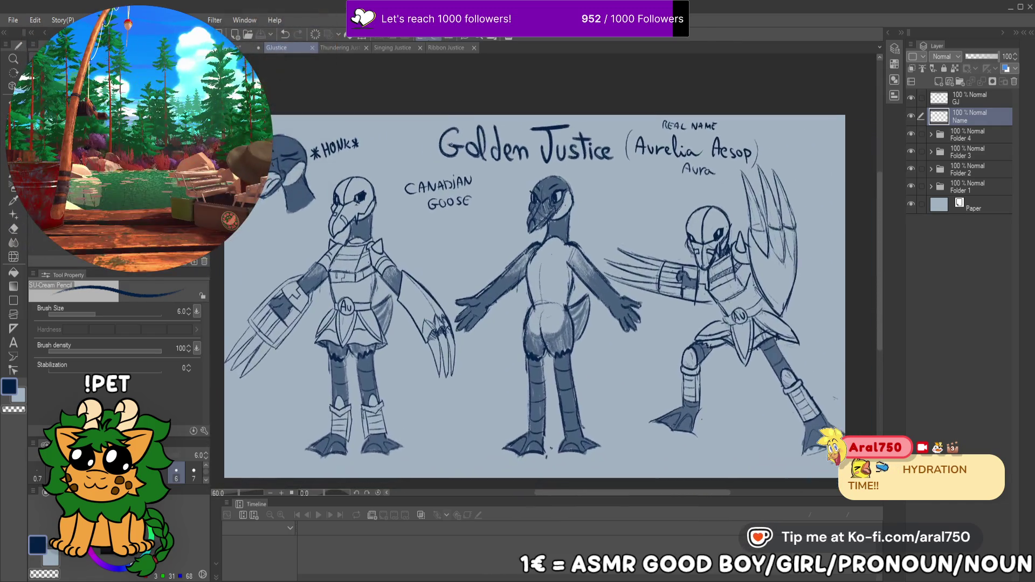
{"action": "scroll", "coordinate": [620, 140], "scroll_direction": "up", "scroll_amount": 1}
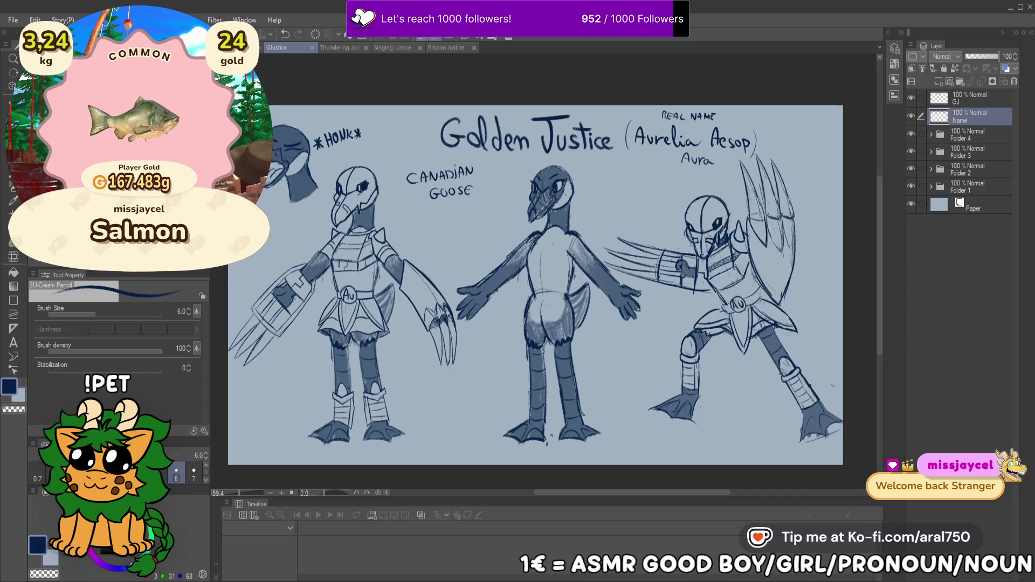
{"action": "left_click_drag", "start_coordinate": [534, 266], "coordinate": [535, 253]}
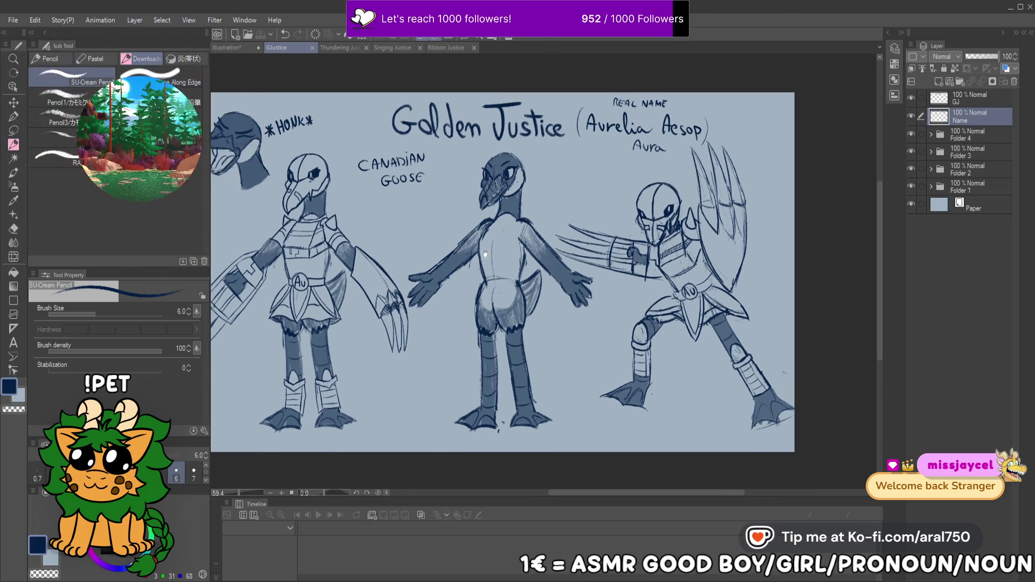
Flip through the Thundering, Singing and Ribbon Justice sheets, then switch to the blank canvas
{"action": "left_click", "coordinate": [336, 47]}
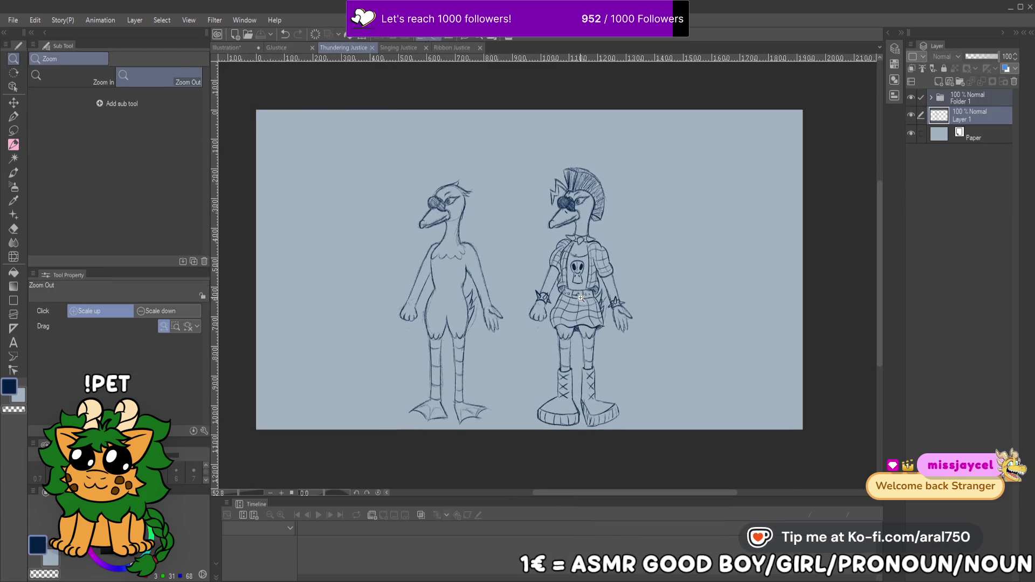
{"action": "left_click", "coordinate": [580, 298]}
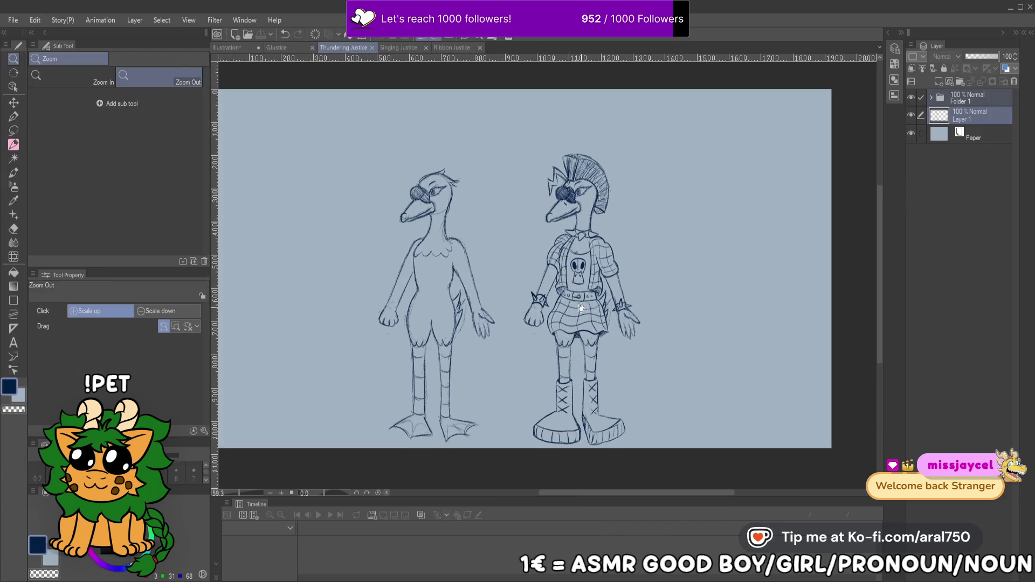
{"action": "left_click", "coordinate": [397, 49]}
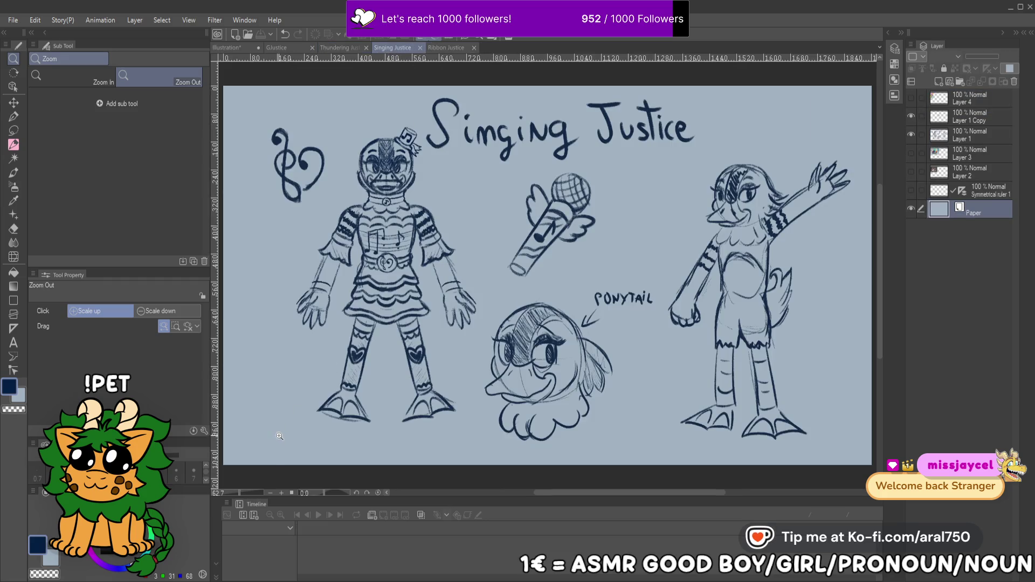
{"action": "left_click", "coordinate": [446, 48]}
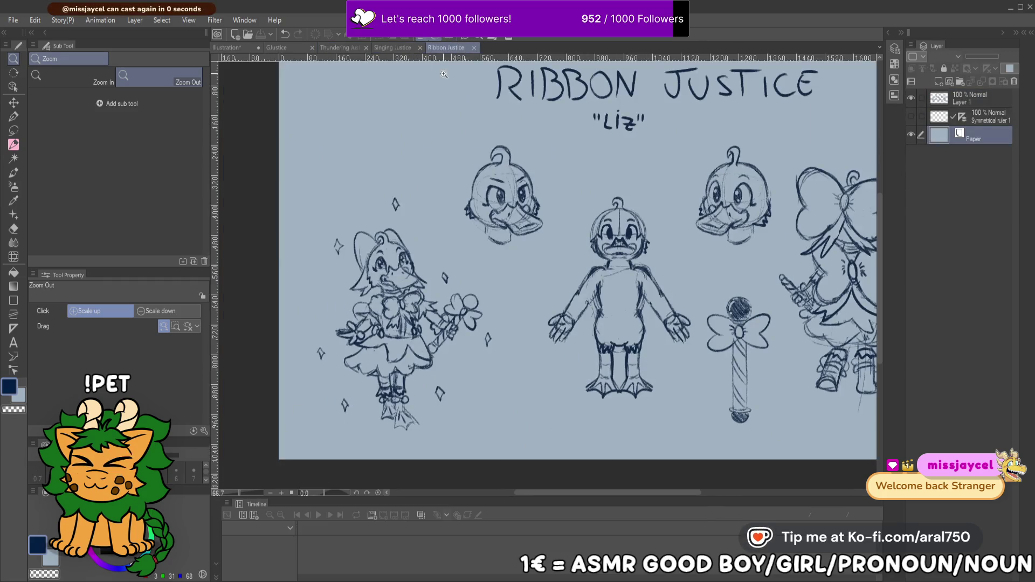
{"action": "mouse_move", "coordinate": [391, 352]}
{"action": "left_mouse_down"}
{"action": "mouse_move", "coordinate": [372, 370]}
{"action": "mouse_move", "coordinate": [312, 358]}
{"action": "mouse_move", "coordinate": [354, 372]}
{"action": "left_mouse_up"}
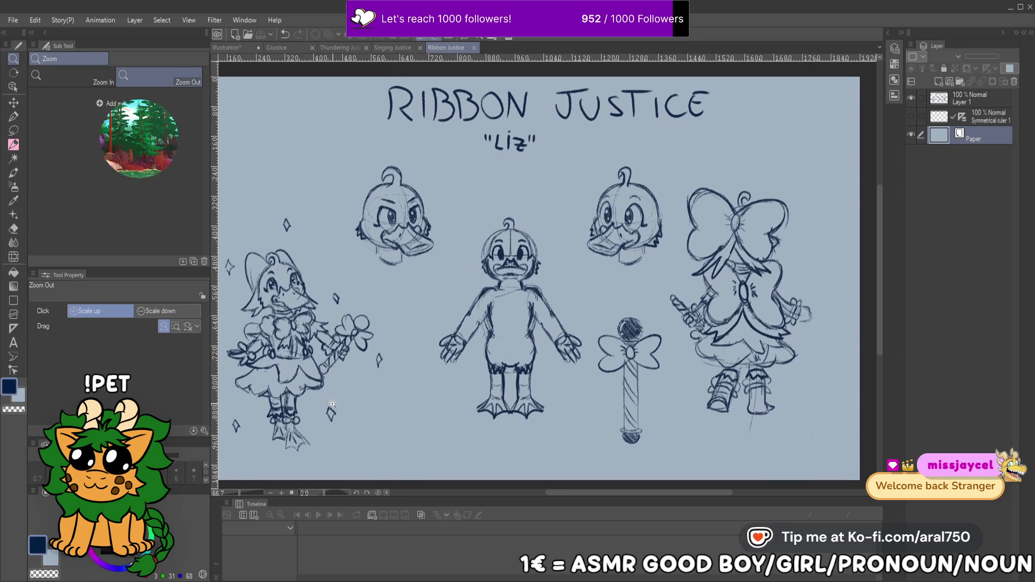
{"action": "left_click", "coordinate": [398, 47]}
{"action": "left_click", "coordinate": [277, 47]}
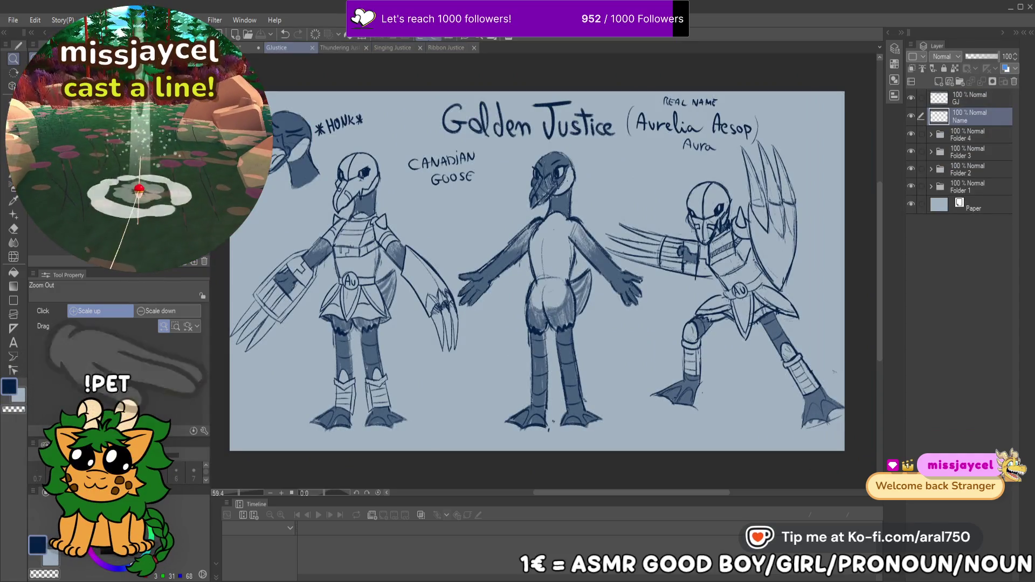
{"action": "key", "text": "ctrl+shift+Tab"}
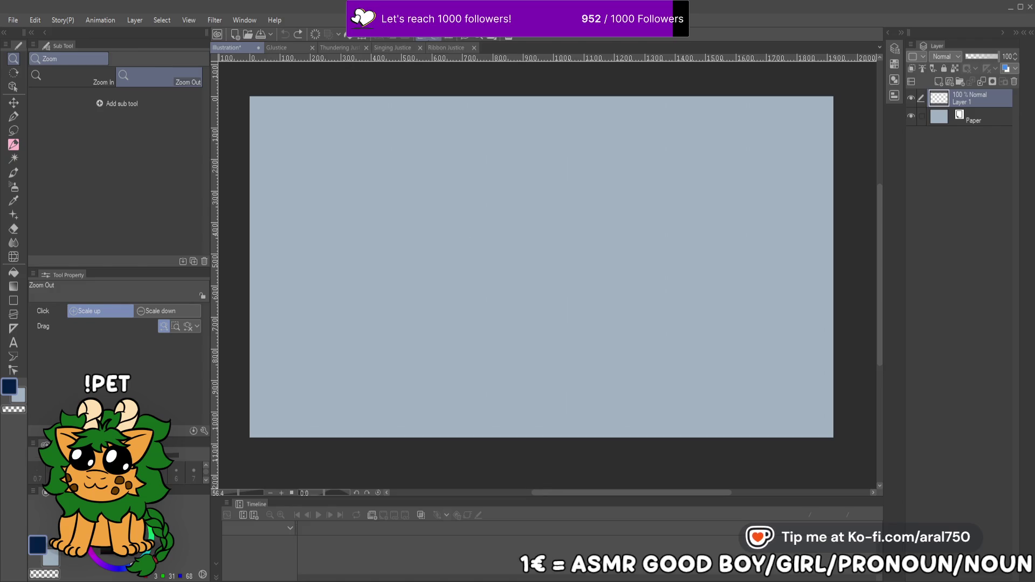
Test a few pencil loops on the blank canvas and undo each one
{"action": "scroll", "coordinate": [474, 221], "scroll_direction": "down", "scroll_amount": 1}
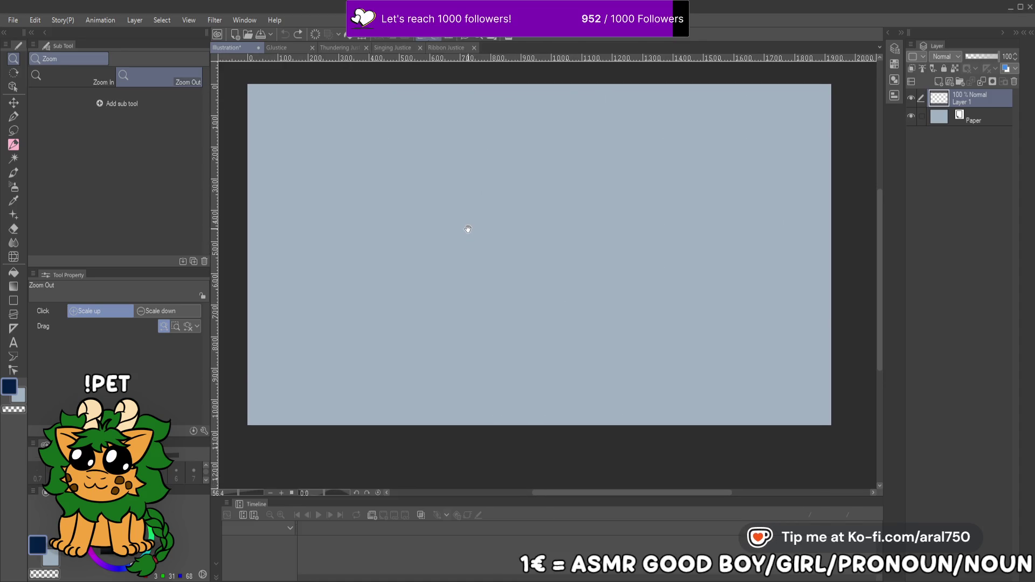
{"action": "scroll", "coordinate": [474, 232], "scroll_direction": "down", "scroll_amount": 1}
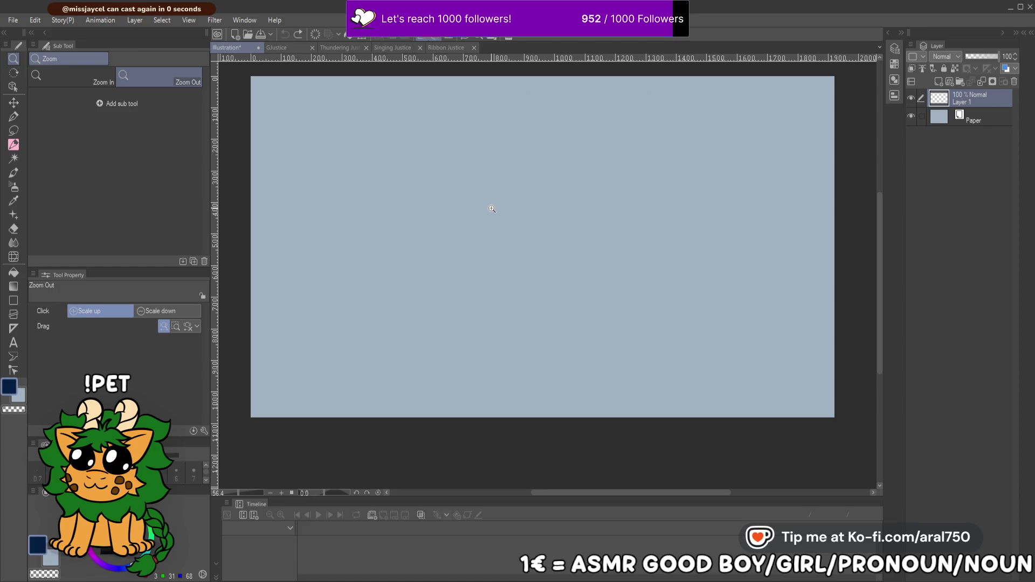
{"action": "left_click", "coordinate": [11, 145]}
{"action": "scroll", "coordinate": [472, 180], "scroll_direction": "right", "scroll_amount": 1}
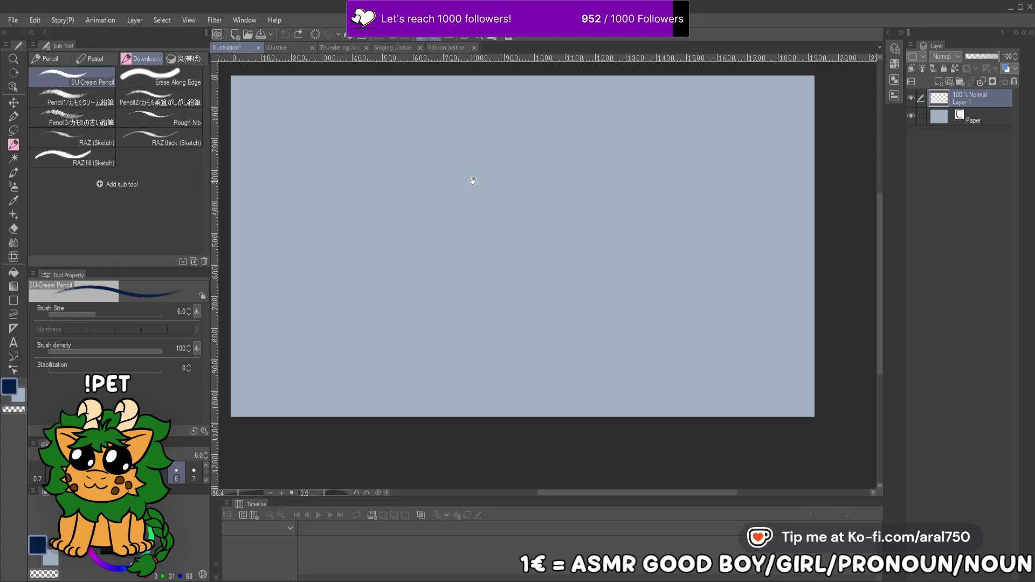
{"action": "mouse_move", "coordinate": [430, 236]}
{"action": "left_mouse_down"}
{"action": "mouse_move", "coordinate": [474, 162]}
{"action": "mouse_move", "coordinate": [533, 161]}
{"action": "left_mouse_up"}
{"action": "key", "text": "ctrl+z"}
{"action": "left_click_drag", "start_coordinate": [416, 233], "coordinate": [442, 268]}
{"action": "key", "text": "ctrl+z"}
{"action": "left_click_drag", "start_coordinate": [474, 221], "coordinate": [474, 291]}
{"action": "key", "text": "ctrl+z"}
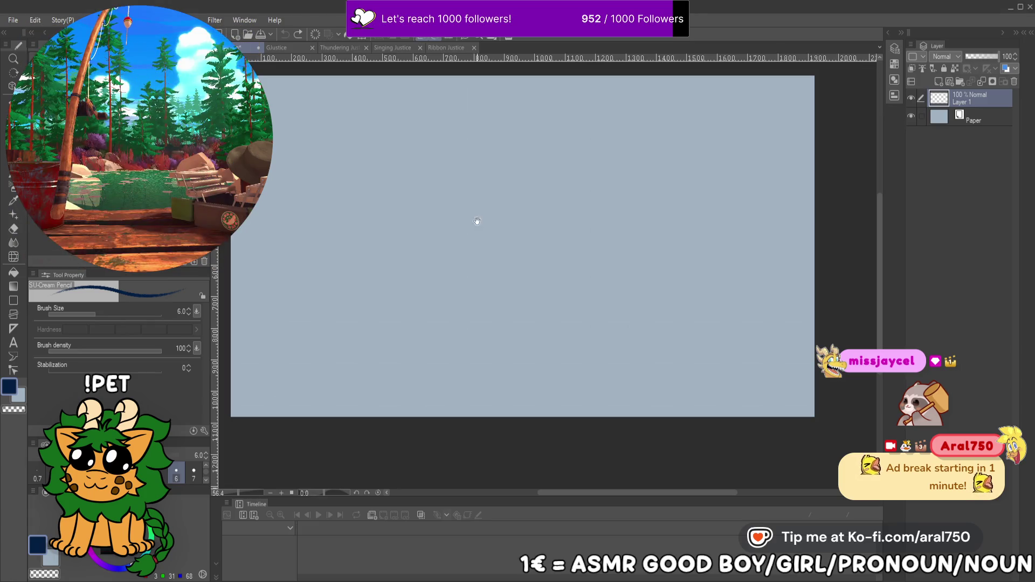
Raise the pencil size to 8.0 and return to the Thundering Justice sheet
{"action": "left_click_drag", "start_coordinate": [476, 222], "coordinate": [474, 251]}
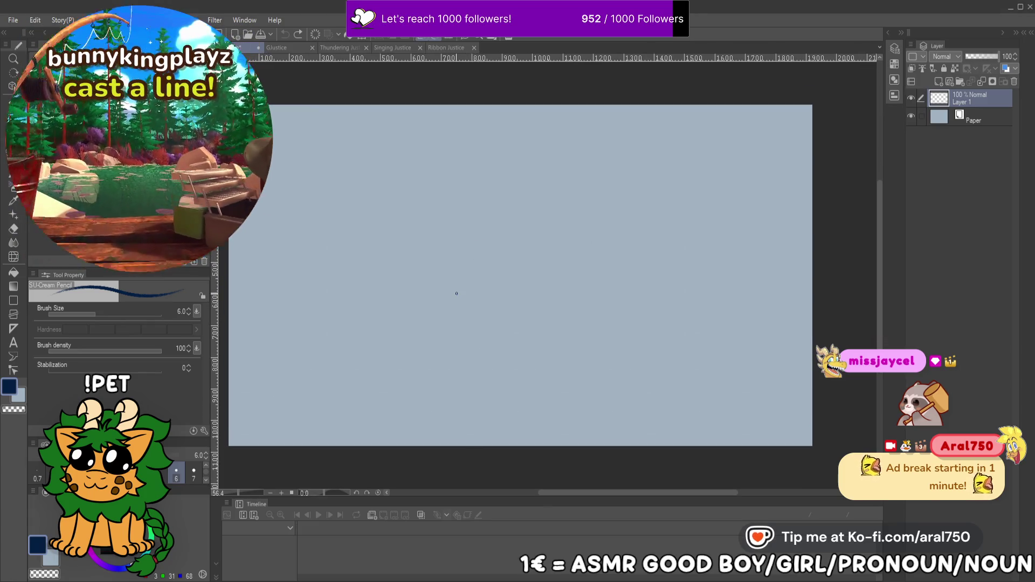
{"action": "key", "text": "bracketright"}
{"action": "key", "text": "bracketright"}
{"action": "left_click", "coordinate": [340, 48]}
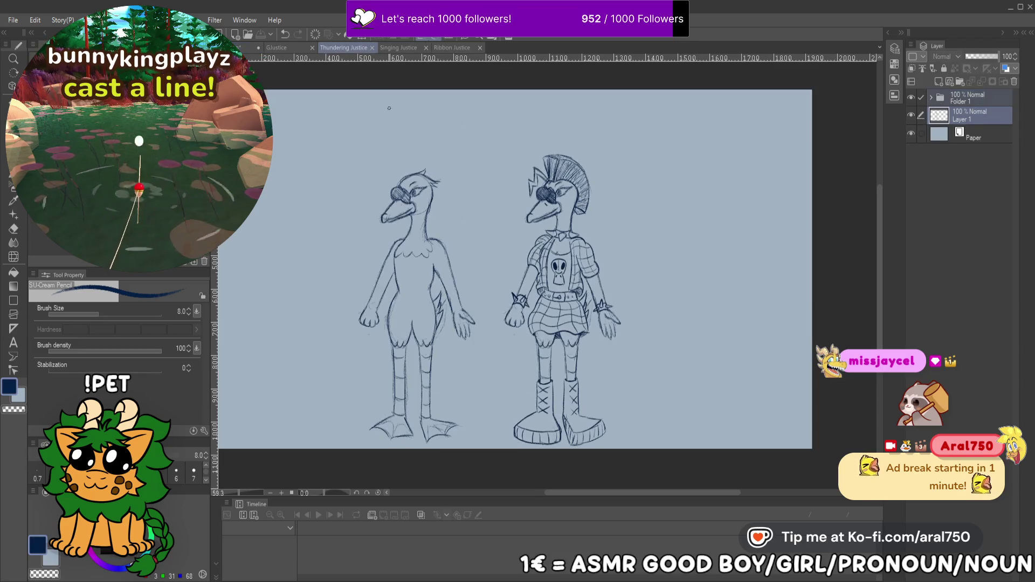
Glance at the Golden Justice sheet for reference, then zoom in on the plain goose's beak
{"action": "left_click", "coordinate": [276, 48]}
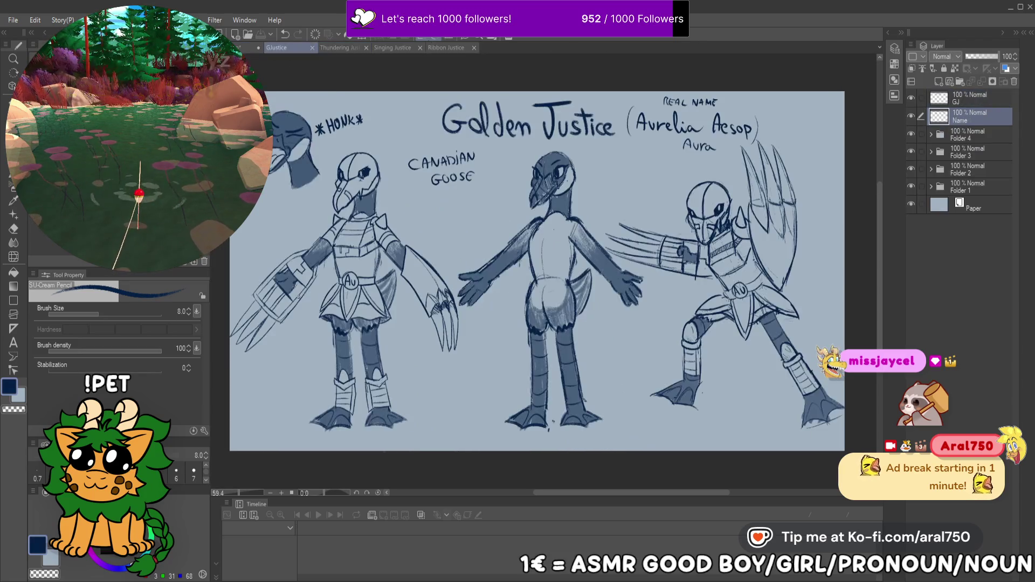
{"action": "key", "text": "ctrl+Tab"}
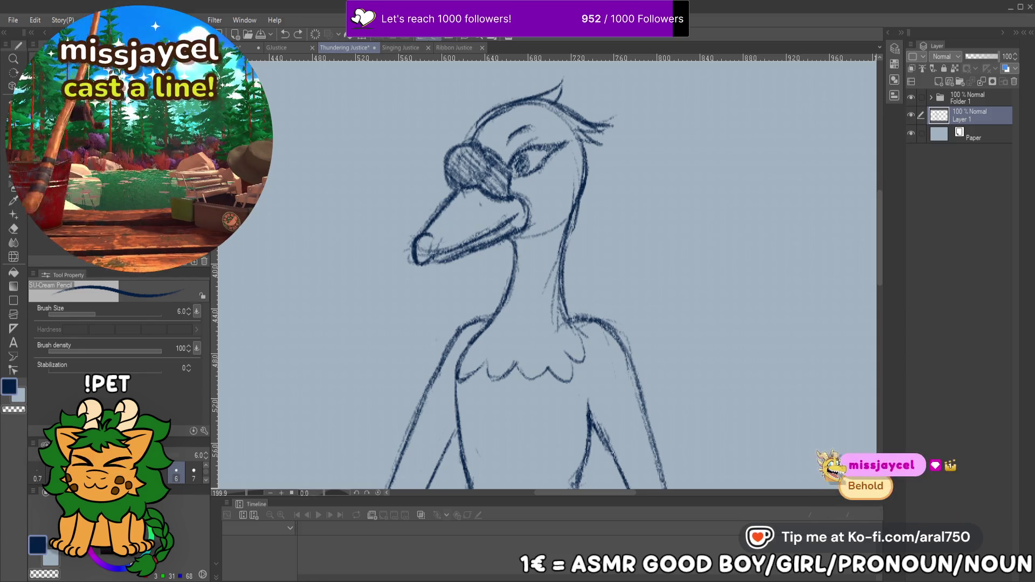
{"action": "scroll", "coordinate": [550, 199], "scroll_direction": "up", "scroll_amount": 1}
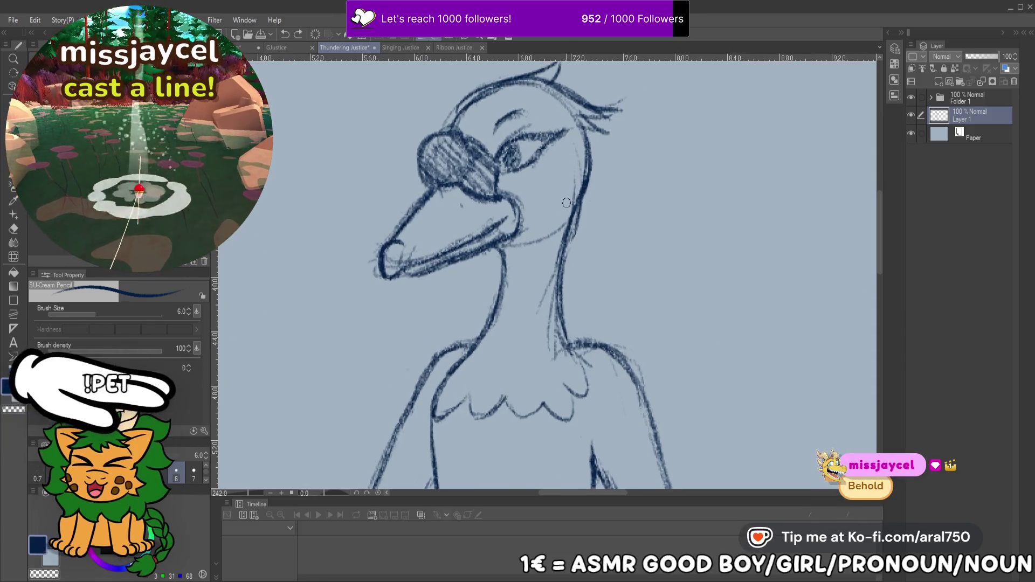
{"action": "scroll", "coordinate": [550, 199], "scroll_direction": "up", "scroll_amount": 2}
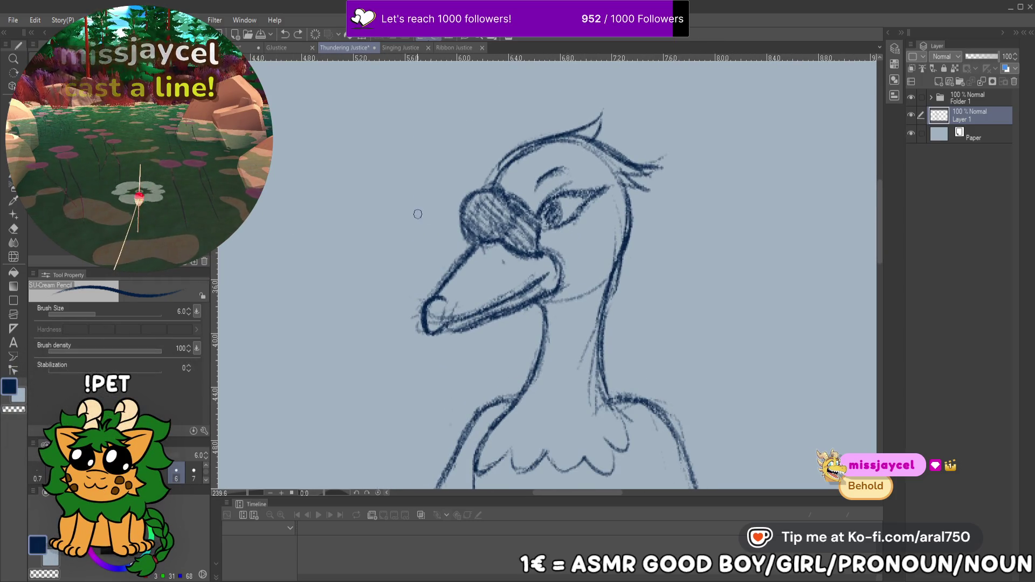
{"action": "mouse_move", "coordinate": [409, 168]}
{"action": "left_mouse_down"}
{"action": "mouse_move", "coordinate": [378, 229]}
{"action": "mouse_move", "coordinate": [394, 218]}
{"action": "left_mouse_up"}
{"action": "key", "text": "ctrl+z"}
{"action": "key", "text": "ctrl+z"}
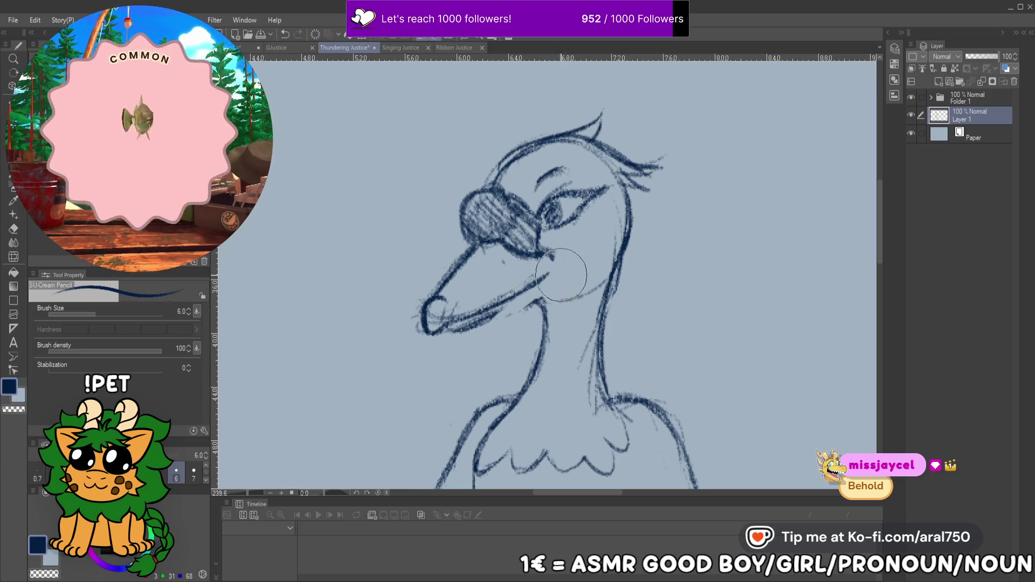
Erase the old beak and redraw it longer and straighter with a rounded tip
{"action": "mouse_move", "coordinate": [485, 317]}
{"action": "left_mouse_down"}
{"action": "mouse_move", "coordinate": [544, 267]}
{"action": "mouse_move", "coordinate": [464, 318]}
{"action": "mouse_move", "coordinate": [450, 307]}
{"action": "mouse_move", "coordinate": [548, 269]}
{"action": "left_mouse_up"}
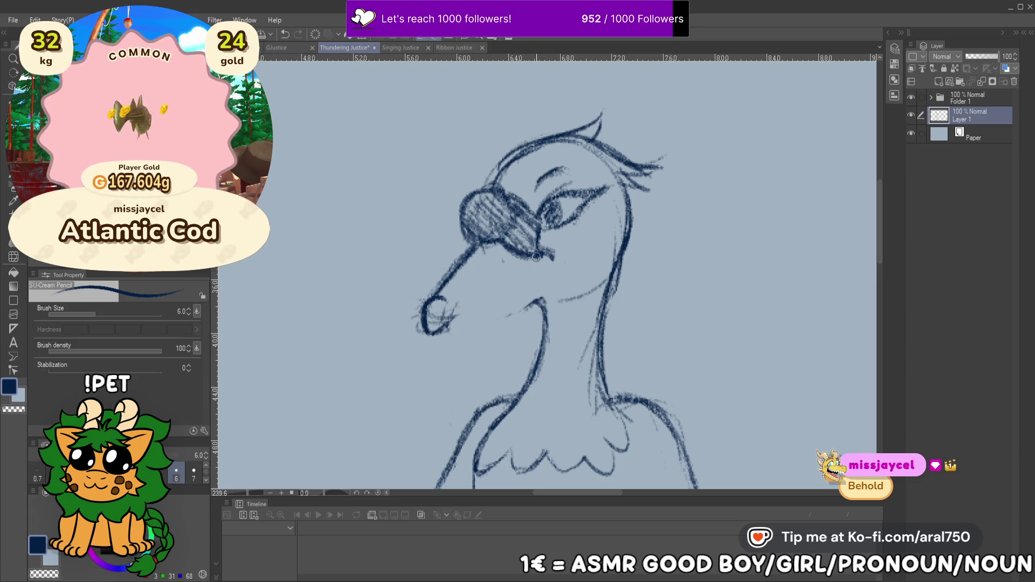
{"action": "left_click_drag", "start_coordinate": [555, 271], "coordinate": [490, 326]}
{"action": "key", "text": "ctrl+z"}
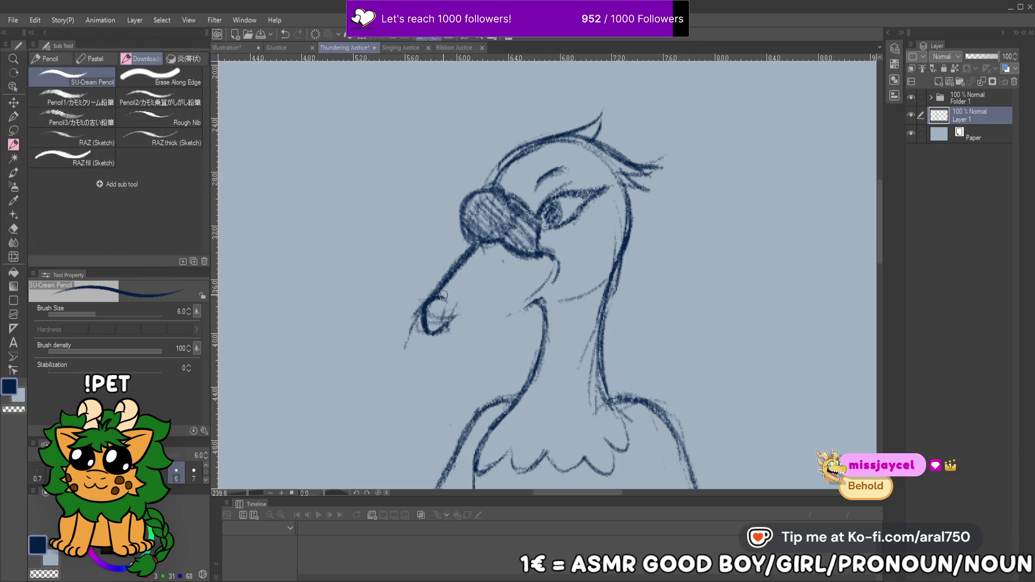
{"action": "key", "text": "ctrl+z"}
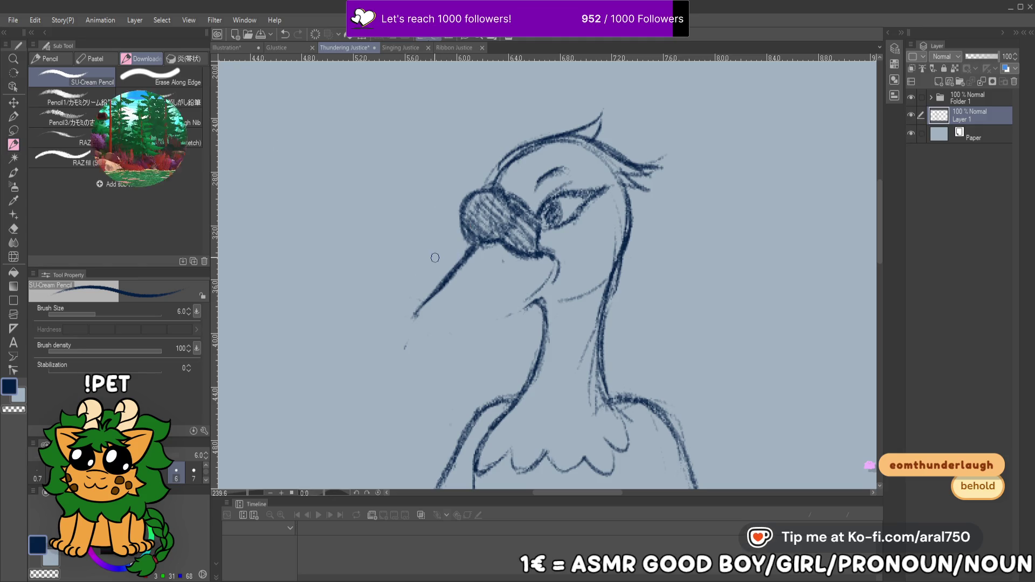
{"action": "left_click_drag", "start_coordinate": [418, 307], "coordinate": [411, 348]}
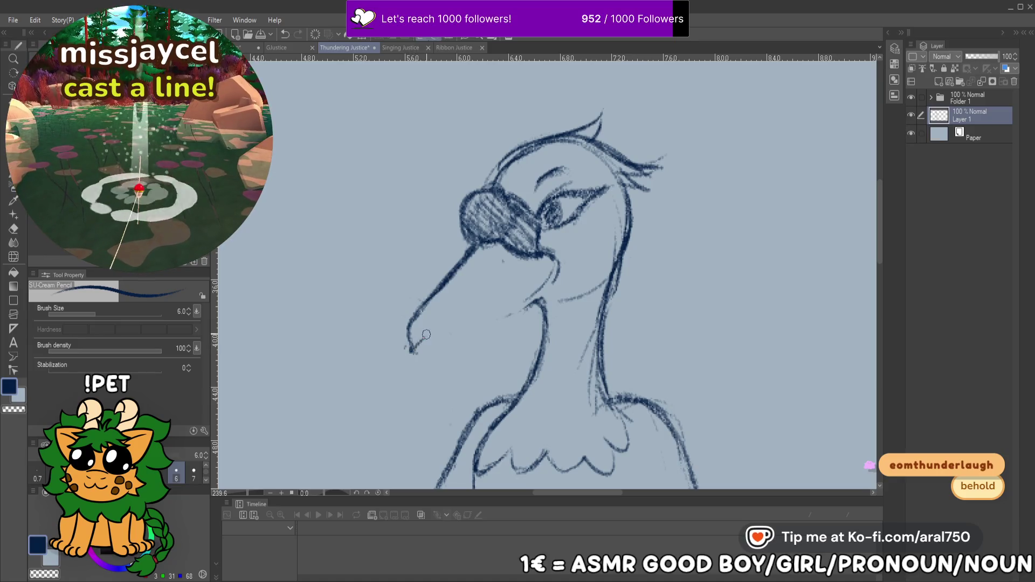
{"action": "mouse_move", "coordinate": [425, 310]}
{"action": "left_mouse_down"}
{"action": "mouse_move", "coordinate": [416, 349]}
{"action": "mouse_move", "coordinate": [539, 270]}
{"action": "left_mouse_up"}
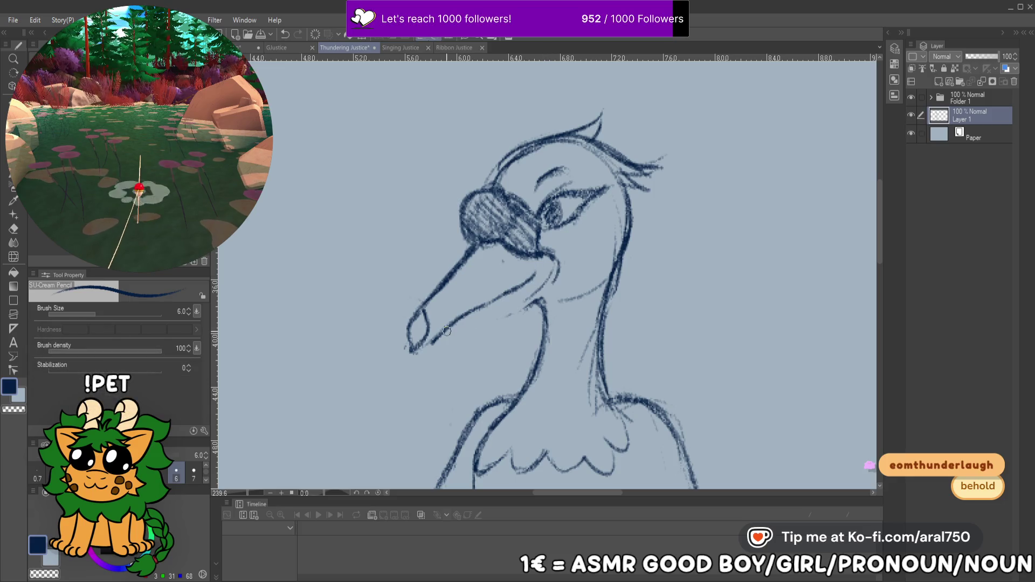
{"action": "mouse_move", "coordinate": [419, 348]}
{"action": "left_mouse_down"}
{"action": "mouse_move", "coordinate": [488, 322]}
{"action": "mouse_move", "coordinate": [557, 264]}
{"action": "left_mouse_up"}
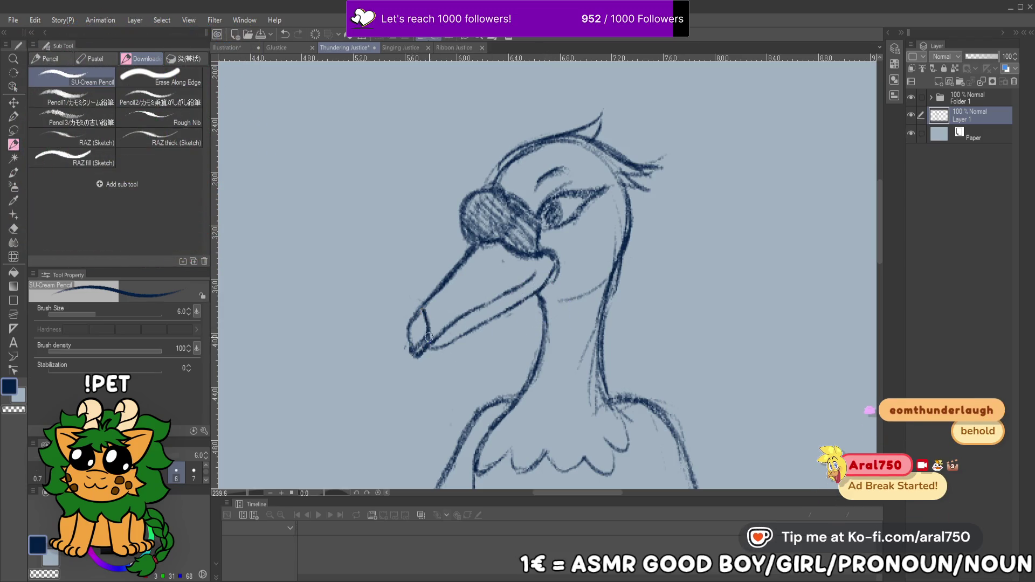
{"action": "scroll", "coordinate": [640, 279], "scroll_direction": "up", "scroll_amount": 1}
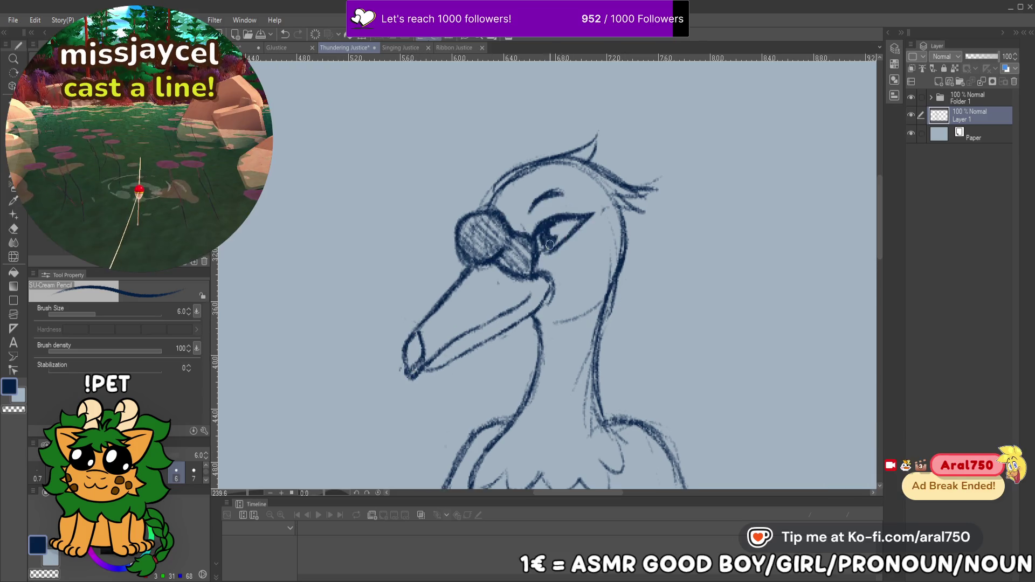
Erase and redraw the sunglasses lens outline and its hatching
{"action": "left_click_drag", "start_coordinate": [582, 313], "coordinate": [587, 322]}
{"action": "mouse_move", "coordinate": [514, 237]}
{"action": "left_mouse_down"}
{"action": "mouse_move", "coordinate": [491, 246]}
{"action": "mouse_move", "coordinate": [458, 229]}
{"action": "mouse_move", "coordinate": [461, 242]}
{"action": "mouse_move", "coordinate": [483, 222]}
{"action": "left_mouse_up"}
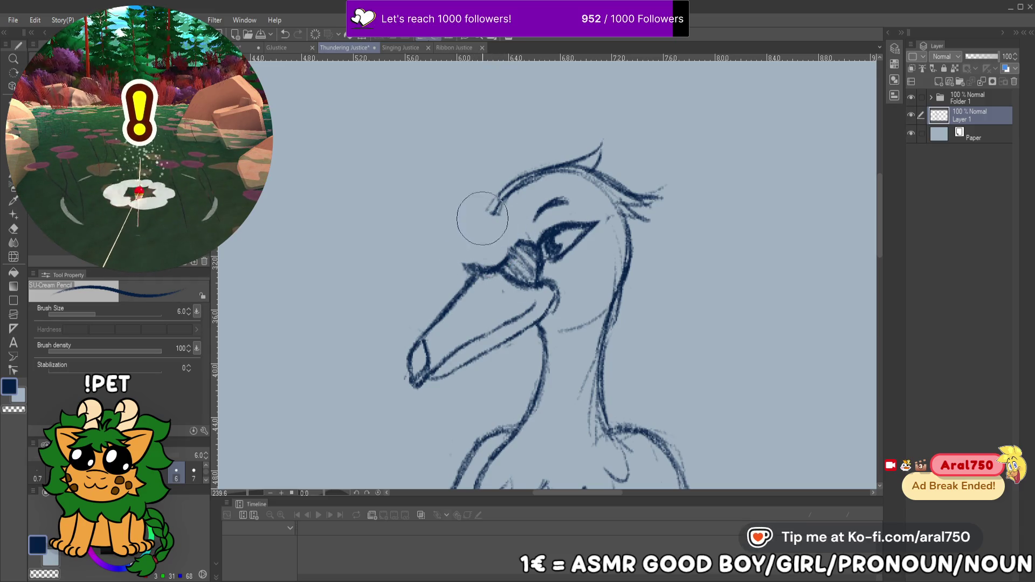
{"action": "mouse_move", "coordinate": [488, 269]}
{"action": "left_mouse_down"}
{"action": "mouse_move", "coordinate": [470, 245]}
{"action": "mouse_move", "coordinate": [504, 230]}
{"action": "left_mouse_up"}
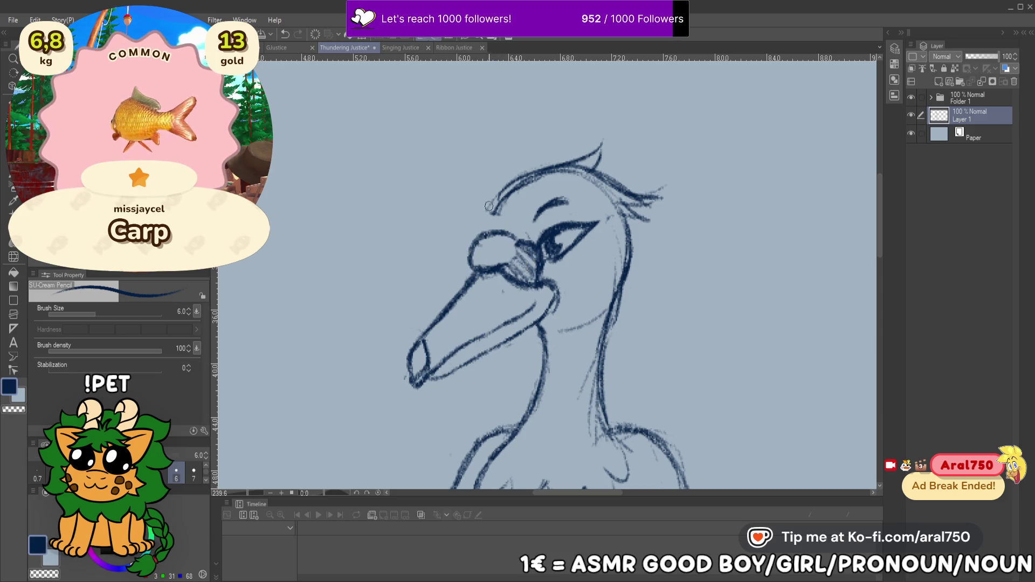
{"action": "mouse_move", "coordinate": [508, 203]}
{"action": "left_mouse_down"}
{"action": "mouse_move", "coordinate": [485, 232]}
{"action": "mouse_move", "coordinate": [488, 263]}
{"action": "mouse_move", "coordinate": [496, 243]}
{"action": "mouse_move", "coordinate": [505, 250]}
{"action": "left_mouse_up"}
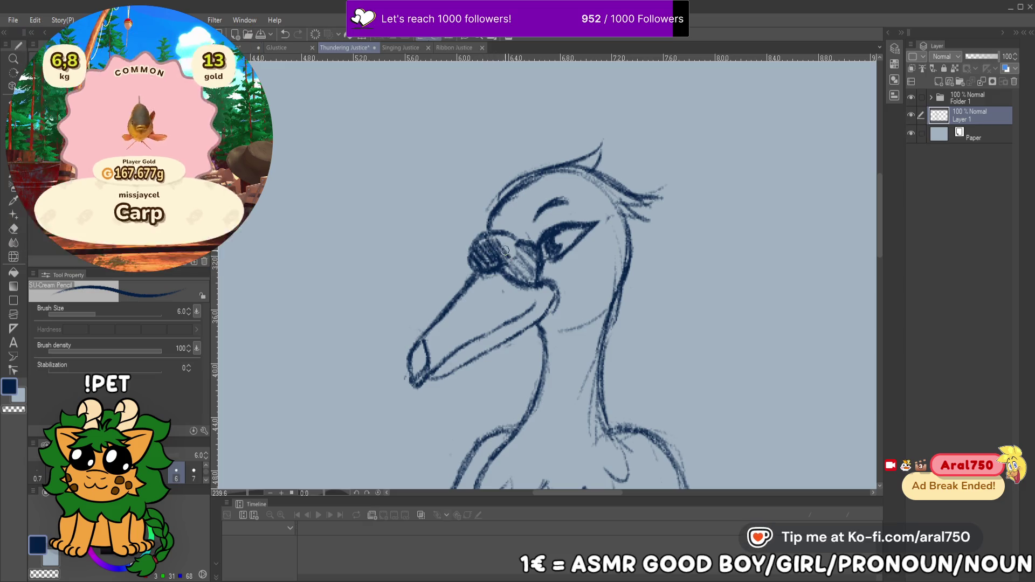
{"action": "key", "text": "ctrl+z"}
{"action": "key", "text": "ctrl+z"}
{"action": "key", "text": "ctrl+z"}
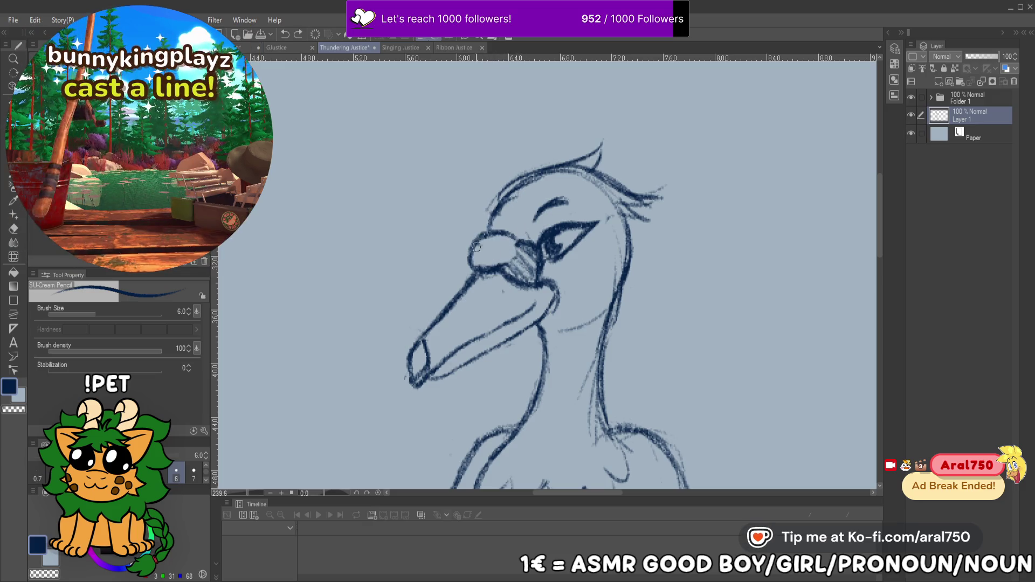
{"action": "mouse_move", "coordinate": [485, 268]}
{"action": "left_mouse_down"}
{"action": "mouse_move", "coordinate": [488, 235]}
{"action": "mouse_move", "coordinate": [535, 264]}
{"action": "left_mouse_up"}
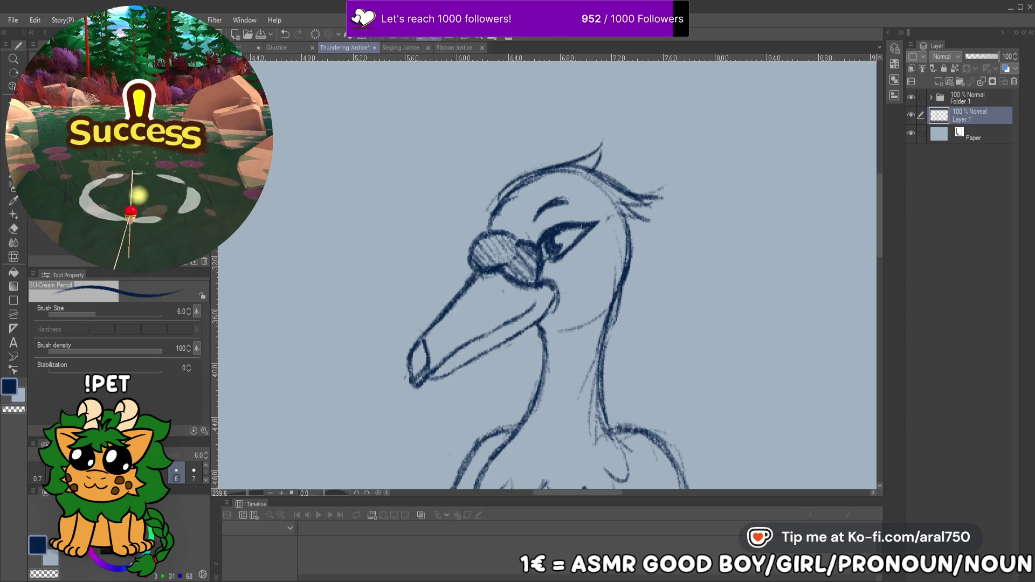
Save the Thundering Justice sheet and zoom out to both geese
{"action": "left_click_drag", "start_coordinate": [566, 206], "coordinate": [552, 197]}
{"action": "key", "text": "ctrl+s"}
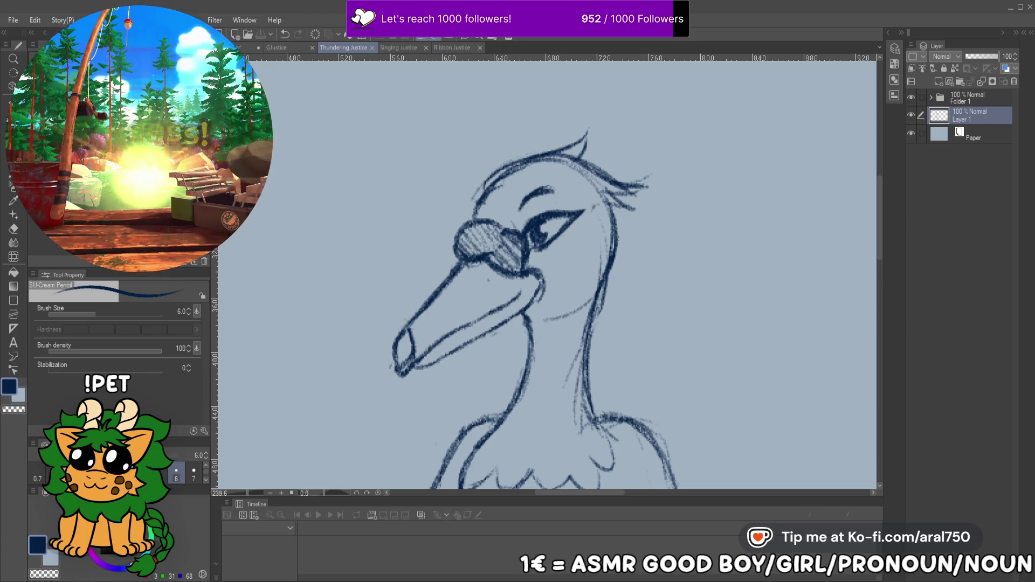
{"action": "left_click", "coordinate": [477, 231], "text": "alt"}
Lasso the plain goose's beak and scale it down to 95%
{"action": "mouse_move", "coordinate": [500, 242]}
{"action": "left_mouse_down"}
{"action": "mouse_move", "coordinate": [477, 230]}
{"action": "mouse_move", "coordinate": [490, 232]}
{"action": "left_mouse_up"}
{"action": "scroll", "coordinate": [489, 232], "scroll_direction": "up", "scroll_amount": 5}
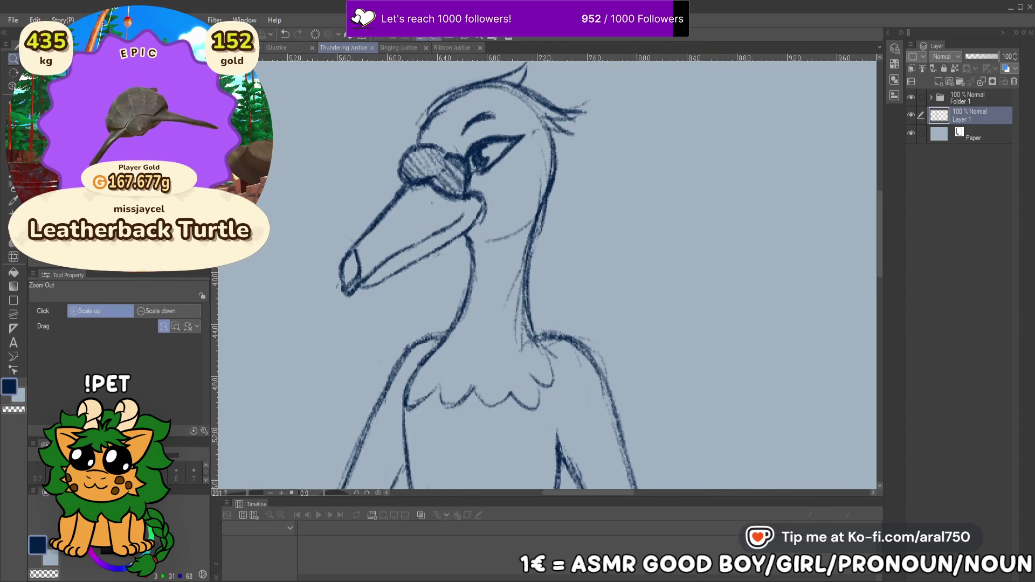
{"action": "key", "text": "m"}
{"action": "mouse_move", "coordinate": [383, 285]}
{"action": "left_mouse_down"}
{"action": "mouse_move", "coordinate": [326, 286]}
{"action": "mouse_move", "coordinate": [345, 226]}
{"action": "mouse_move", "coordinate": [409, 186]}
{"action": "mouse_move", "coordinate": [505, 191]}
{"action": "mouse_move", "coordinate": [431, 264]}
{"action": "mouse_move", "coordinate": [380, 288]}
{"action": "left_mouse_up"}
{"action": "key", "text": "ctrl+t"}
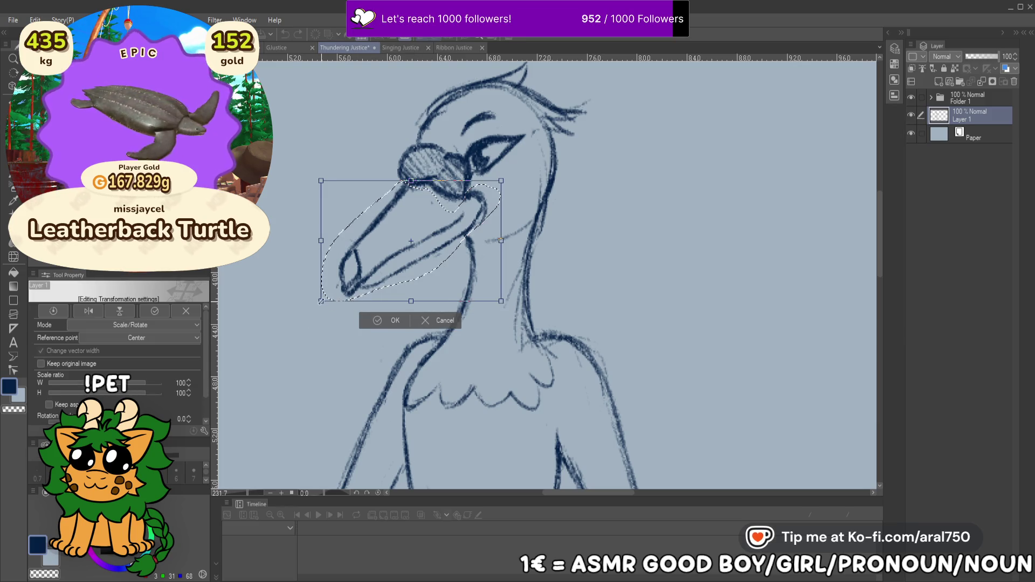
{"action": "left_click_drag", "start_coordinate": [321, 301], "coordinate": [330, 293]}
{"action": "left_click_drag", "start_coordinate": [409, 243], "coordinate": [413, 236]}
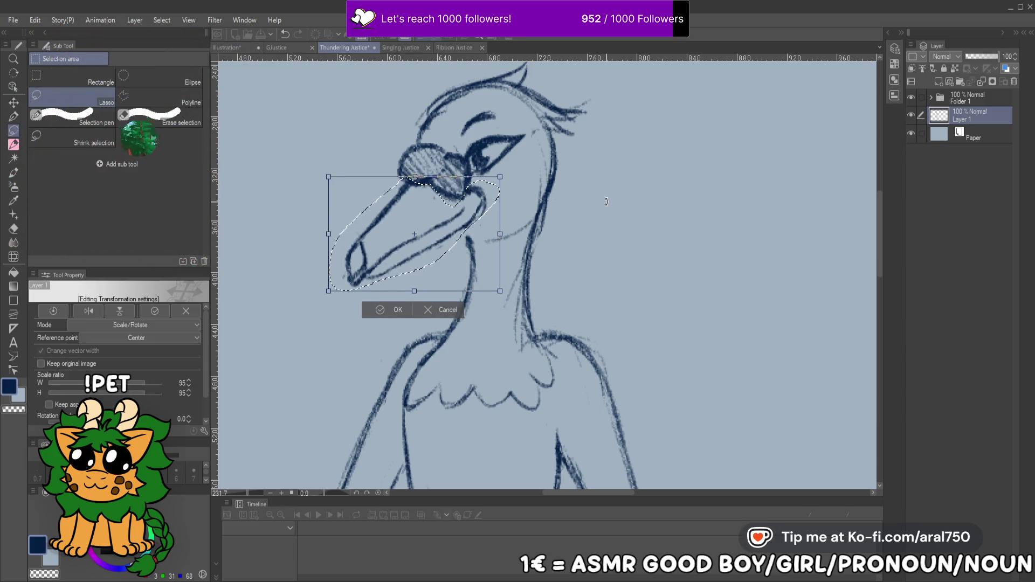
{"action": "key", "text": "Return"}
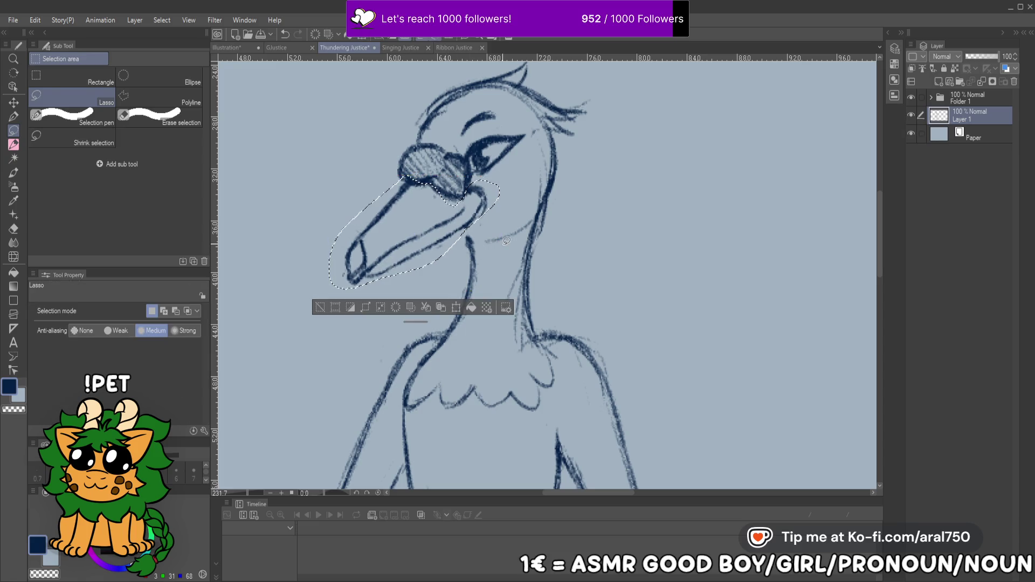
Drop the selection, reset the zoom, and go back to the pencil
{"action": "key", "text": "ctrl+d"}
{"action": "key", "text": "ctrl+0"}
{"action": "scroll", "coordinate": [566, 253], "scroll_direction": "up", "scroll_amount": 6}
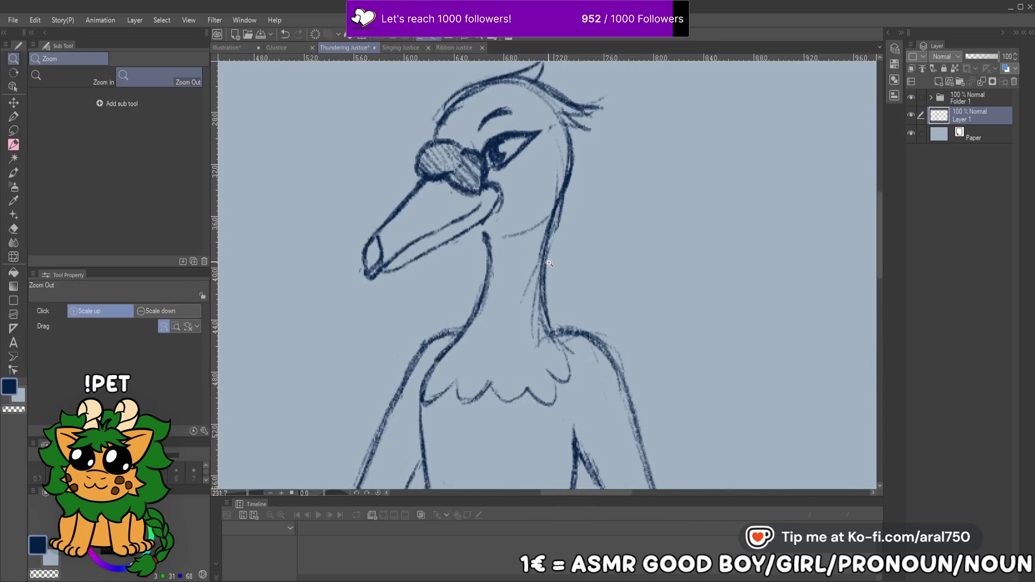
{"action": "left_click", "coordinate": [14, 145]}
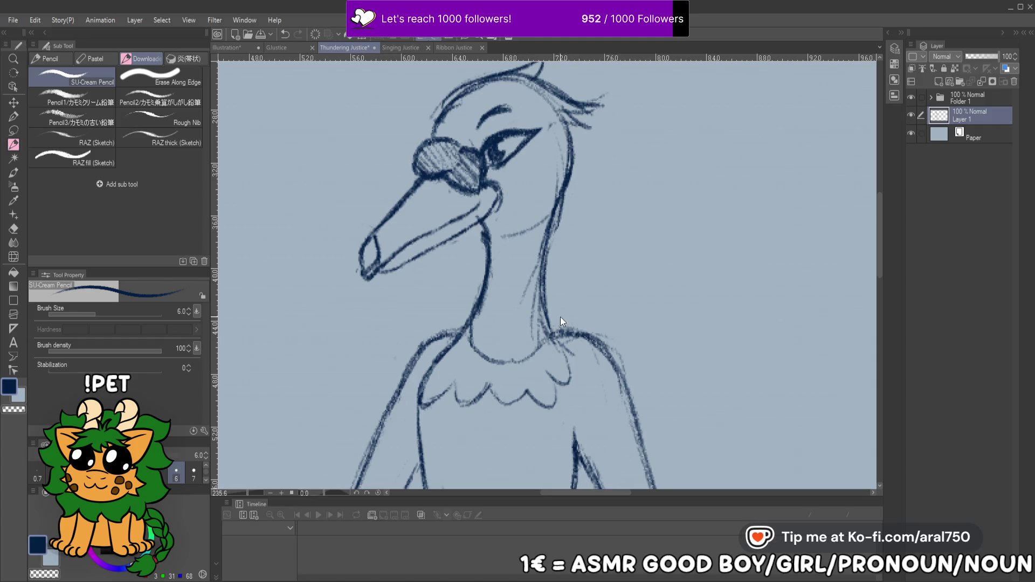
Redraw the plain goose's neck-to-chest outline and refine the neck and top of the head
{"action": "key", "text": "ctrl+z"}
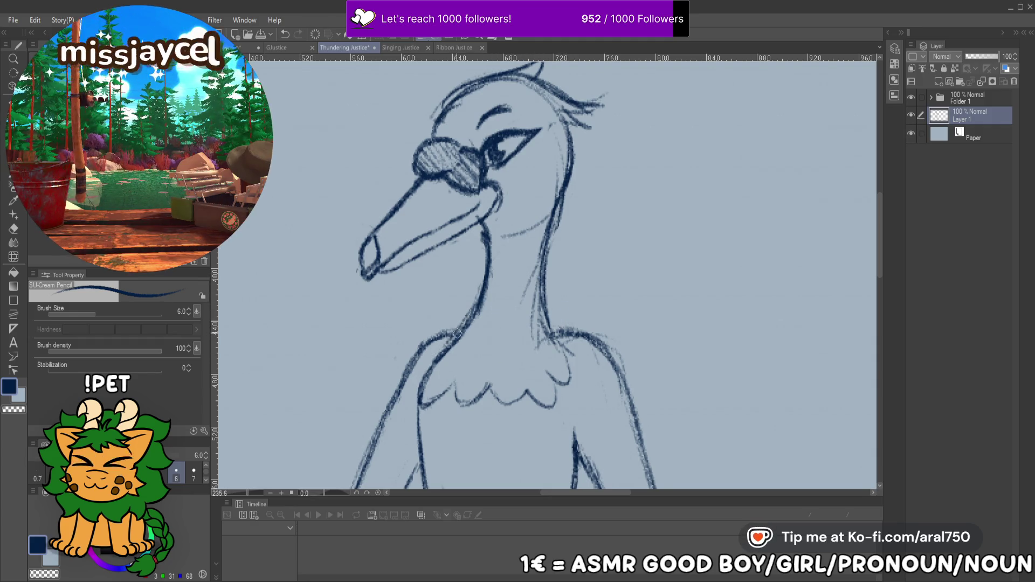
{"action": "left_click_drag", "start_coordinate": [469, 324], "coordinate": [431, 408]}
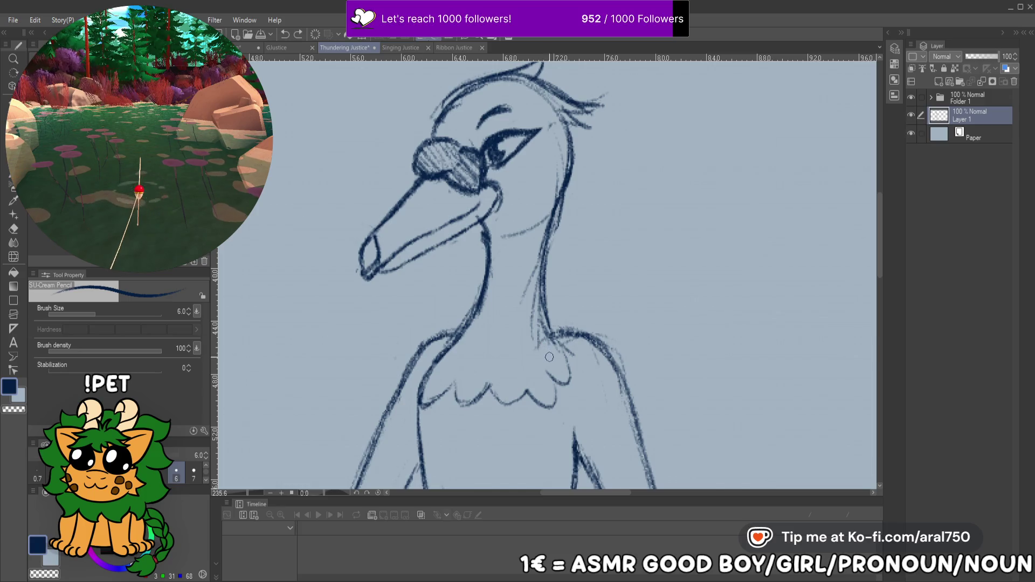
{"action": "mouse_move", "coordinate": [567, 361]}
{"action": "left_mouse_down"}
{"action": "mouse_move", "coordinate": [514, 298]}
{"action": "mouse_move", "coordinate": [503, 365]}
{"action": "mouse_move", "coordinate": [483, 291]}
{"action": "mouse_move", "coordinate": [520, 350]}
{"action": "mouse_move", "coordinate": [495, 297]}
{"action": "left_mouse_up"}
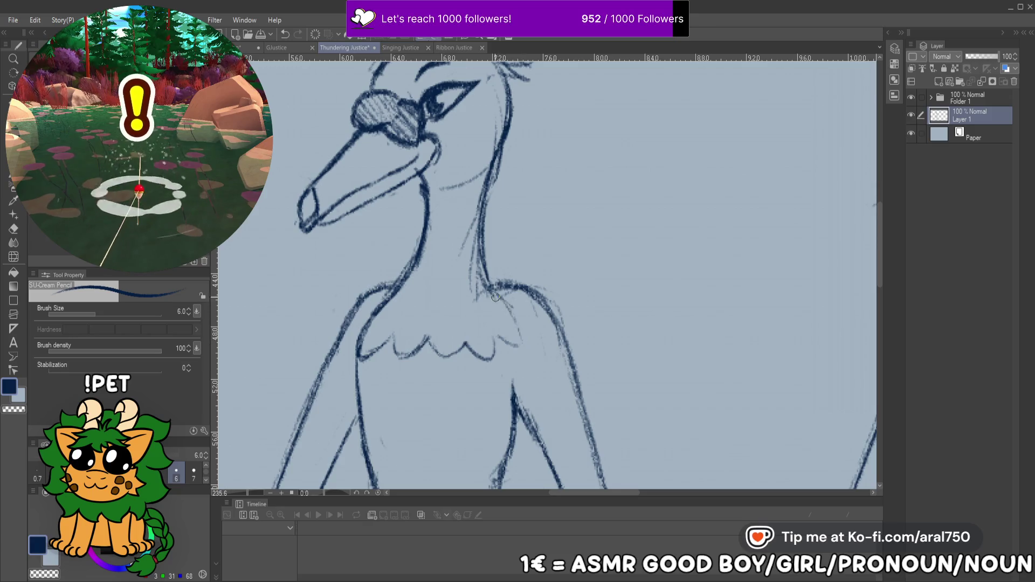
{"action": "mouse_move", "coordinate": [479, 242]}
{"action": "left_mouse_down"}
{"action": "mouse_move", "coordinate": [475, 269]}
{"action": "mouse_move", "coordinate": [474, 167]}
{"action": "mouse_move", "coordinate": [488, 210]}
{"action": "left_mouse_up"}
{"action": "left_click_drag", "start_coordinate": [497, 118], "coordinate": [489, 224]}
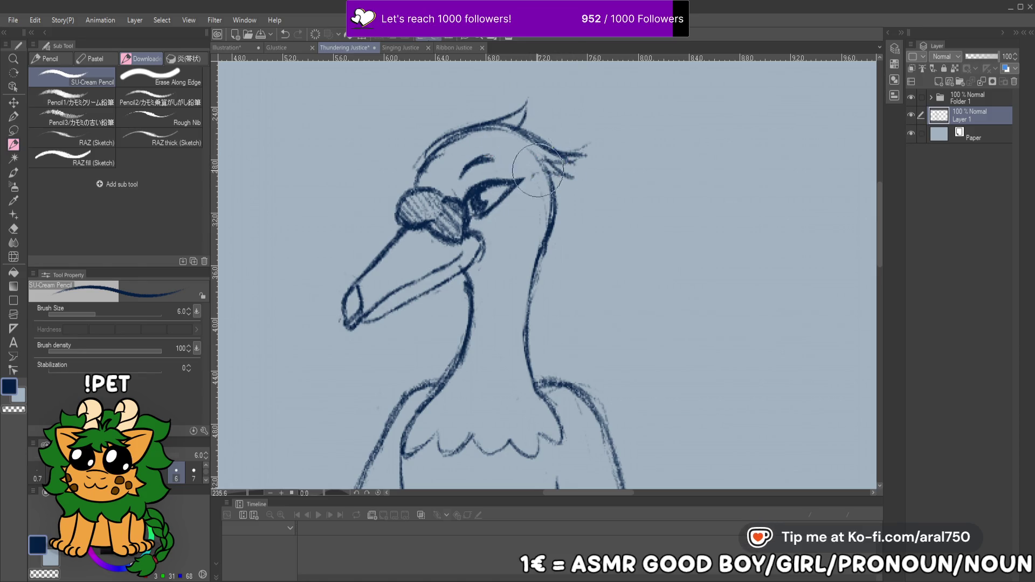
{"action": "mouse_move", "coordinate": [502, 139]}
{"action": "left_mouse_down"}
{"action": "mouse_move", "coordinate": [455, 154]}
{"action": "mouse_move", "coordinate": [499, 136]}
{"action": "mouse_move", "coordinate": [455, 142]}
{"action": "left_mouse_up"}
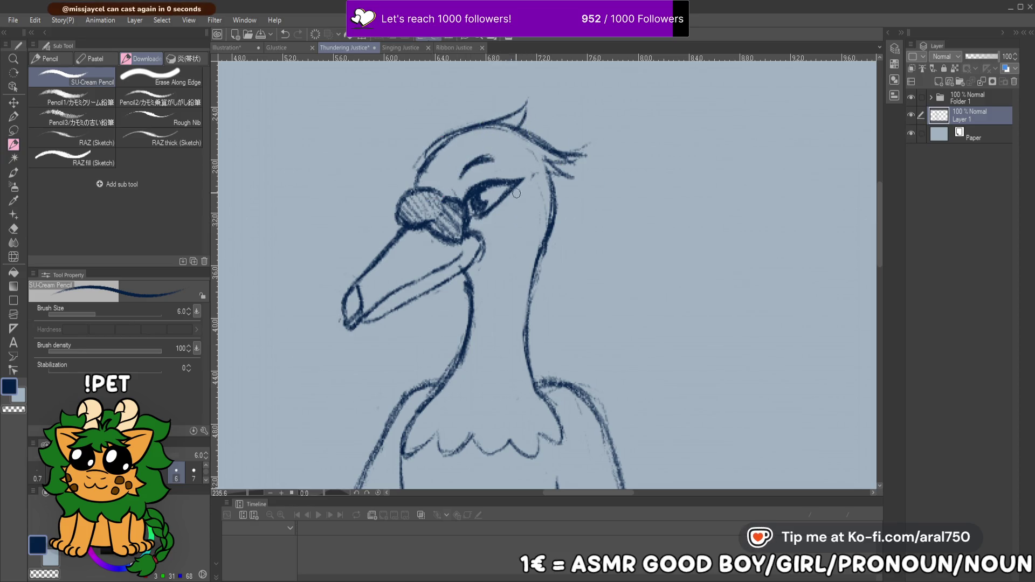
Erase the old eyebrow stroke above the eye and save the drawing
{"action": "left_click_drag", "start_coordinate": [479, 162], "coordinate": [475, 173]}
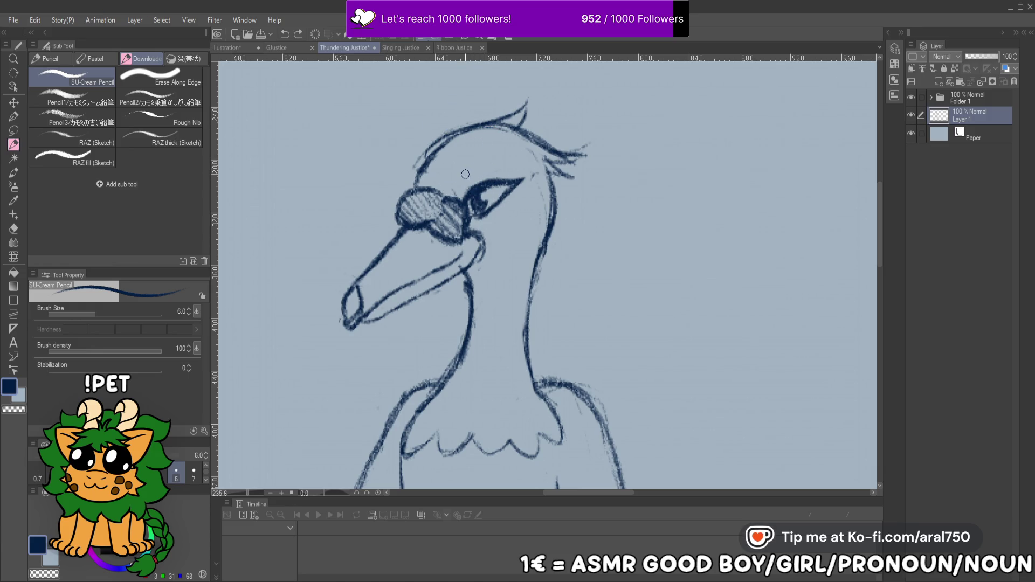
{"action": "left_click_drag", "start_coordinate": [492, 160], "coordinate": [472, 170]}
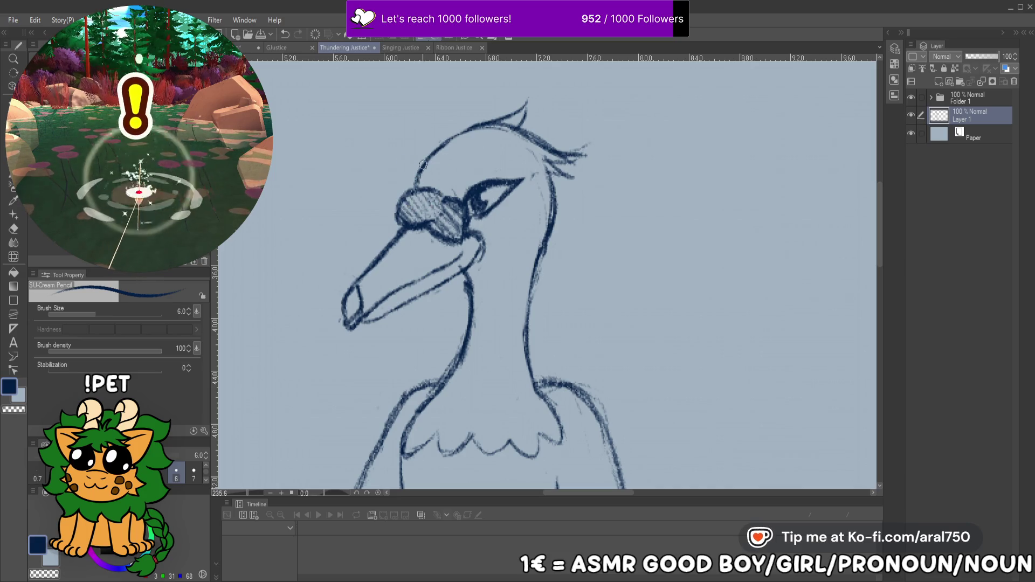
{"action": "scroll", "coordinate": [459, 137], "scroll_direction": "down", "scroll_amount": 1}
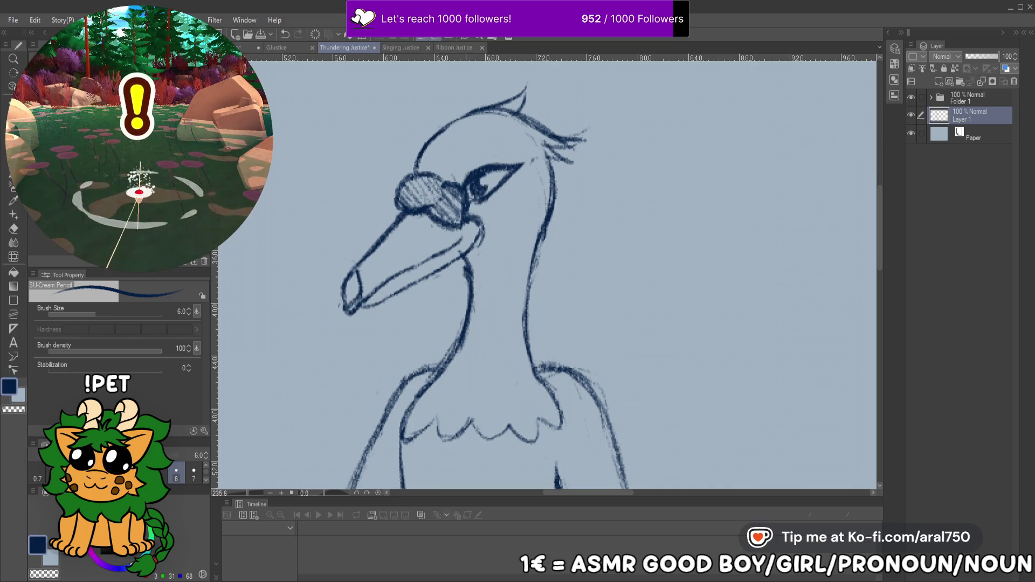
{"action": "key", "text": "ctrl+s"}
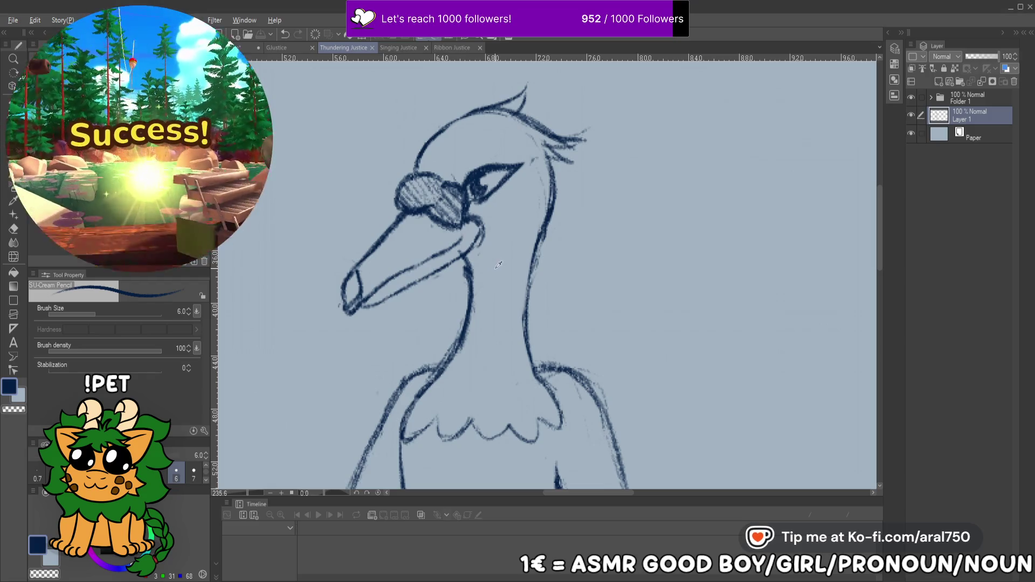
Sketch a new eyebrow above the eye, undoing the thick version to redo it lighter
{"action": "left_click", "coordinate": [617, 184]}
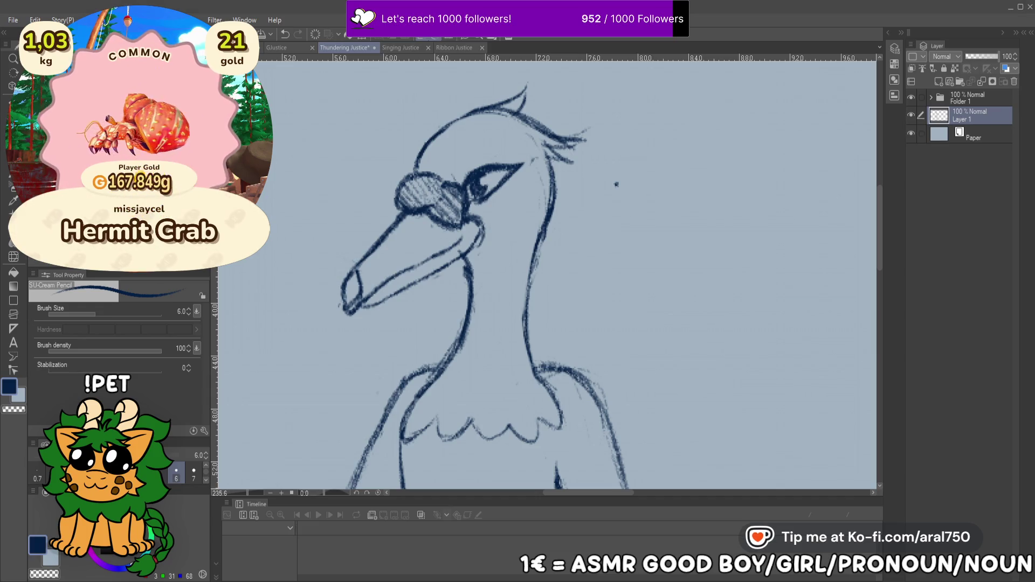
{"action": "left_click_drag", "start_coordinate": [593, 151], "coordinate": [629, 169]}
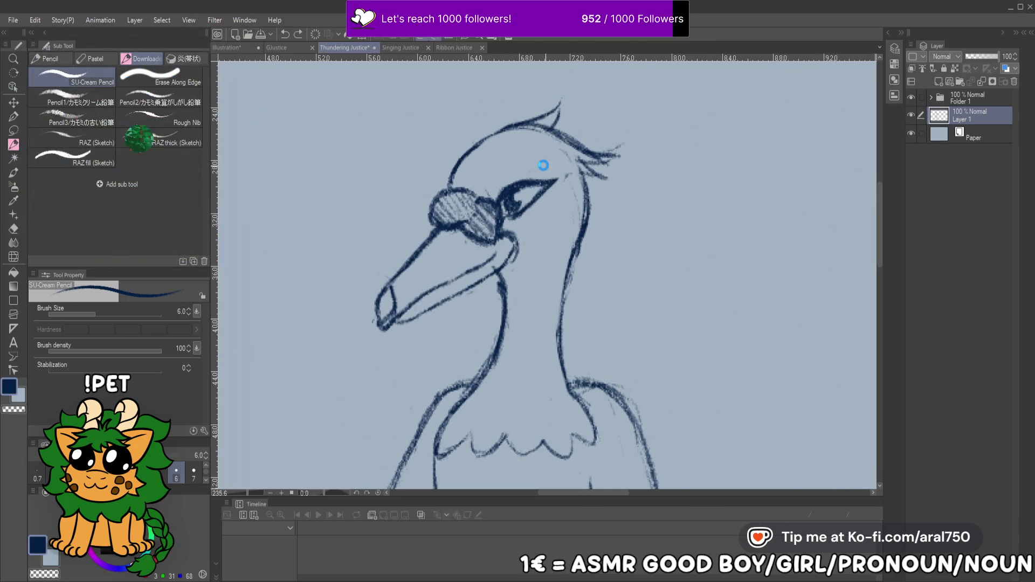
{"action": "left_click_drag", "start_coordinate": [501, 186], "coordinate": [519, 182]}
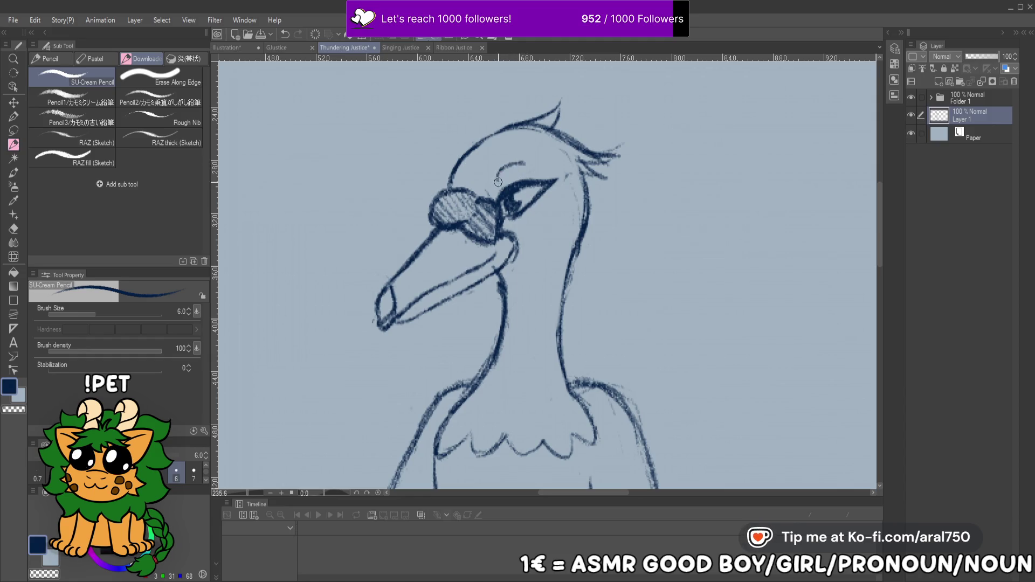
{"action": "mouse_move", "coordinate": [501, 177]}
{"action": "left_mouse_down"}
{"action": "mouse_move", "coordinate": [526, 162]}
{"action": "mouse_move", "coordinate": [532, 138]}
{"action": "mouse_move", "coordinate": [490, 238]}
{"action": "left_mouse_up"}
{"action": "key", "text": "ctrl+z"}
Zoom out, expand Folder 1, and check the punk goose's Layer 2 visibility
{"action": "left_click", "coordinate": [482, 254], "text": "alt"}
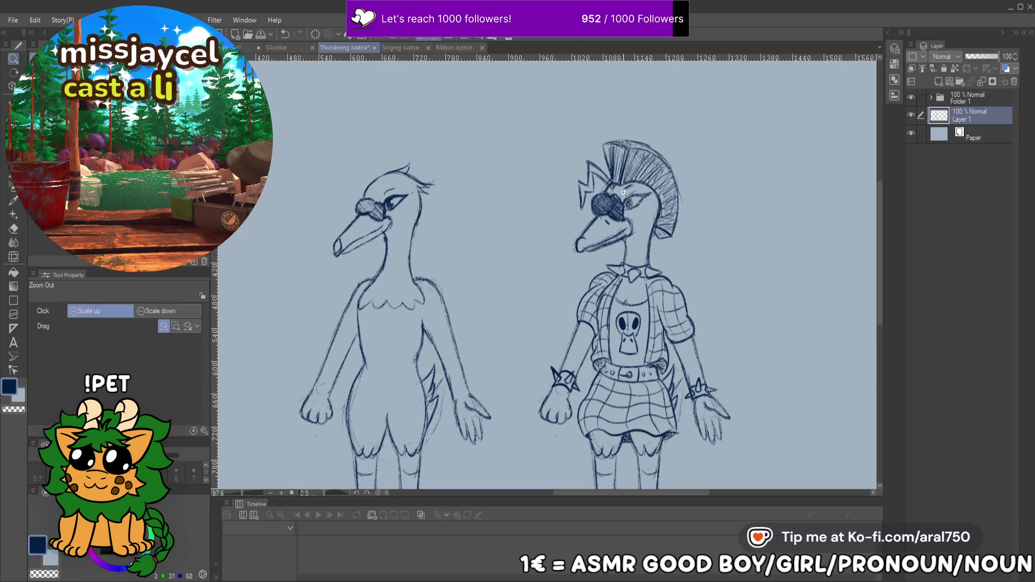
{"action": "left_click", "coordinate": [926, 96]}
{"action": "left_click", "coordinate": [929, 97]}
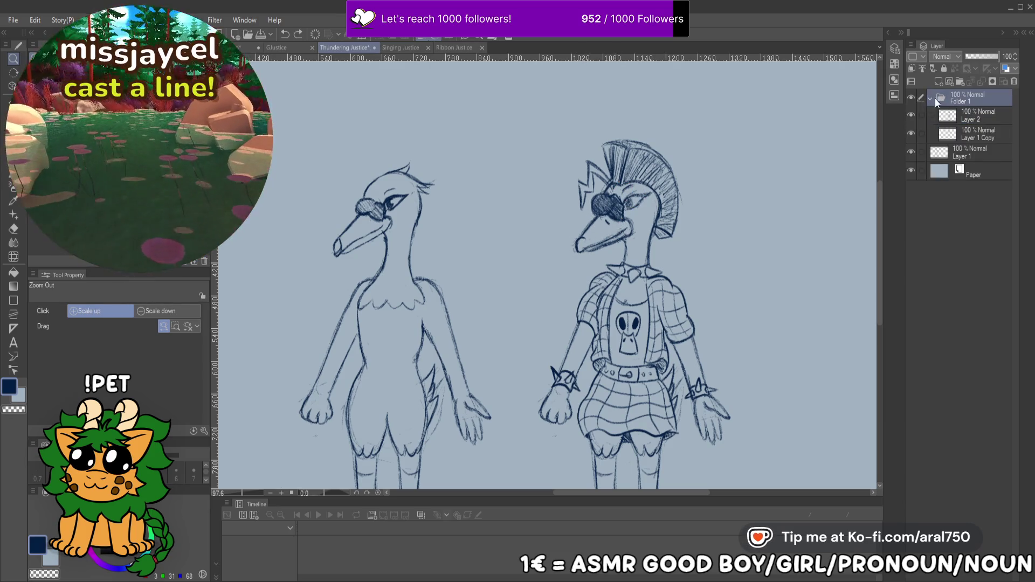
{"action": "left_click", "coordinate": [973, 118]}
{"action": "left_click", "coordinate": [912, 115]}
{"action": "left_click", "coordinate": [914, 115]}
On Layer 1 Copy, erase the punk goose's eye, beak, sunglasses and hatching near the mohawk
{"action": "left_click", "coordinate": [958, 131]}
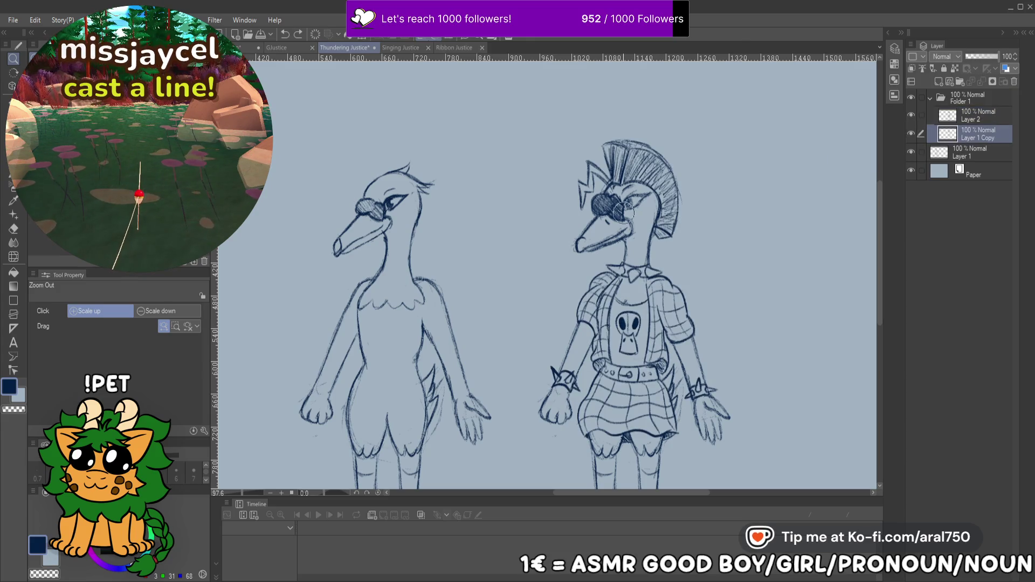
{"action": "mouse_move", "coordinate": [608, 249]}
{"action": "left_mouse_down"}
{"action": "mouse_move", "coordinate": [601, 207]}
{"action": "mouse_move", "coordinate": [611, 220]}
{"action": "left_mouse_up"}
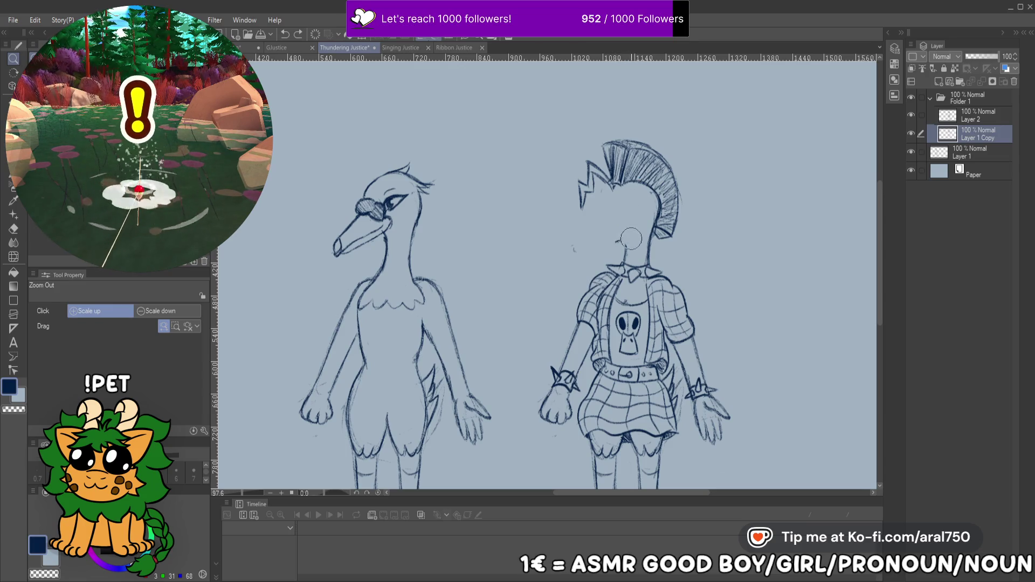
{"action": "left_click_drag", "start_coordinate": [645, 191], "coordinate": [649, 216]}
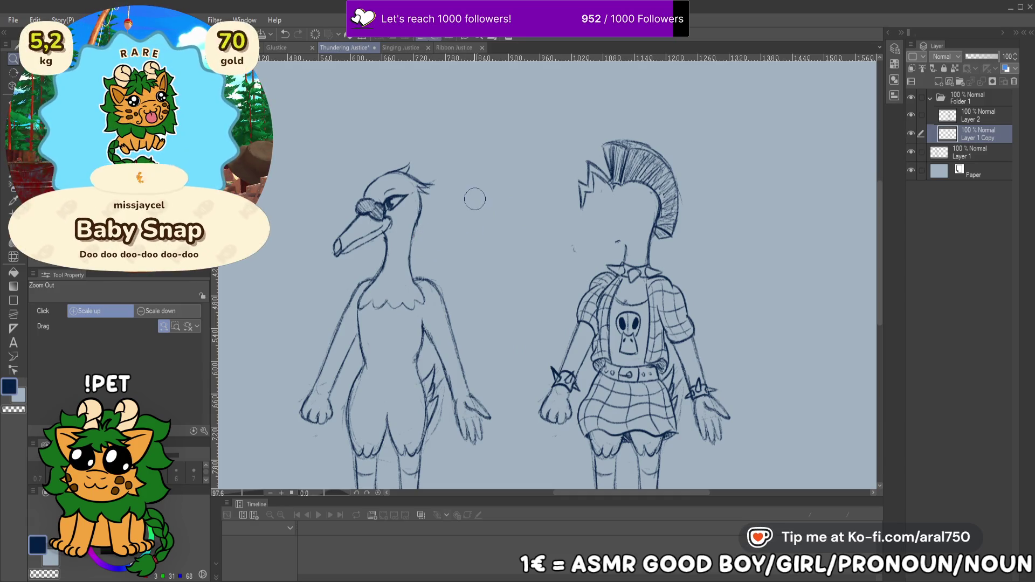
Make a first attempt at lassoing the plain goose's head, then undo it
{"action": "key", "text": "k"}
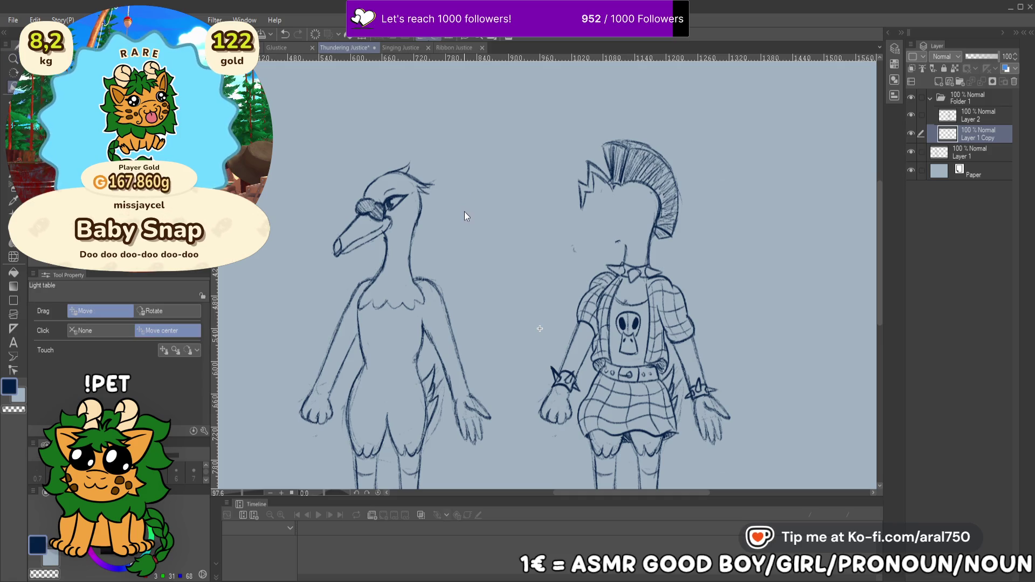
{"action": "key", "text": "m"}
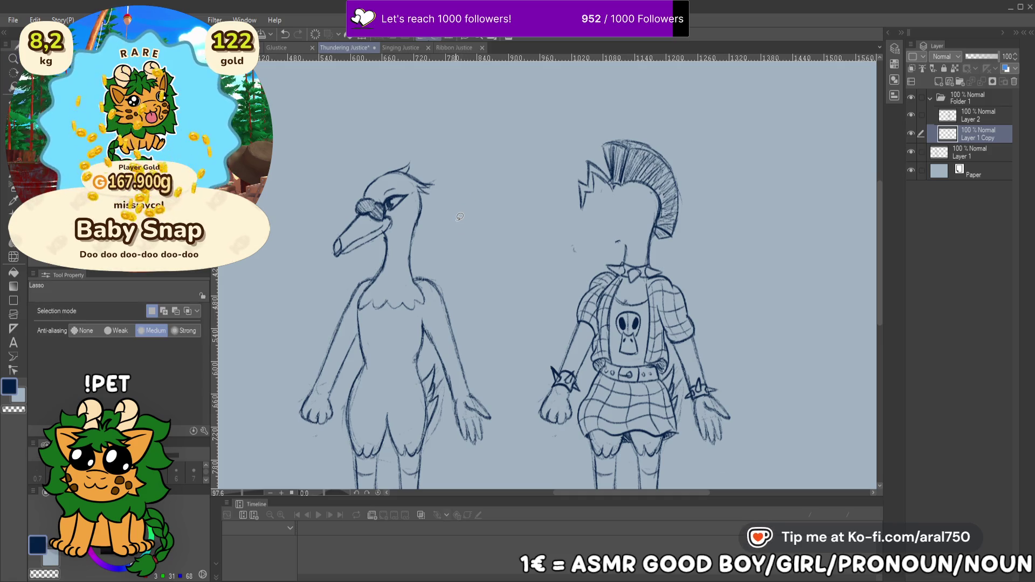
{"action": "mouse_move", "coordinate": [451, 192]}
{"action": "left_mouse_down"}
{"action": "mouse_move", "coordinate": [308, 199]}
{"action": "mouse_move", "coordinate": [377, 257]}
{"action": "mouse_move", "coordinate": [464, 195]}
{"action": "left_mouse_up"}
{"action": "key", "text": "k"}
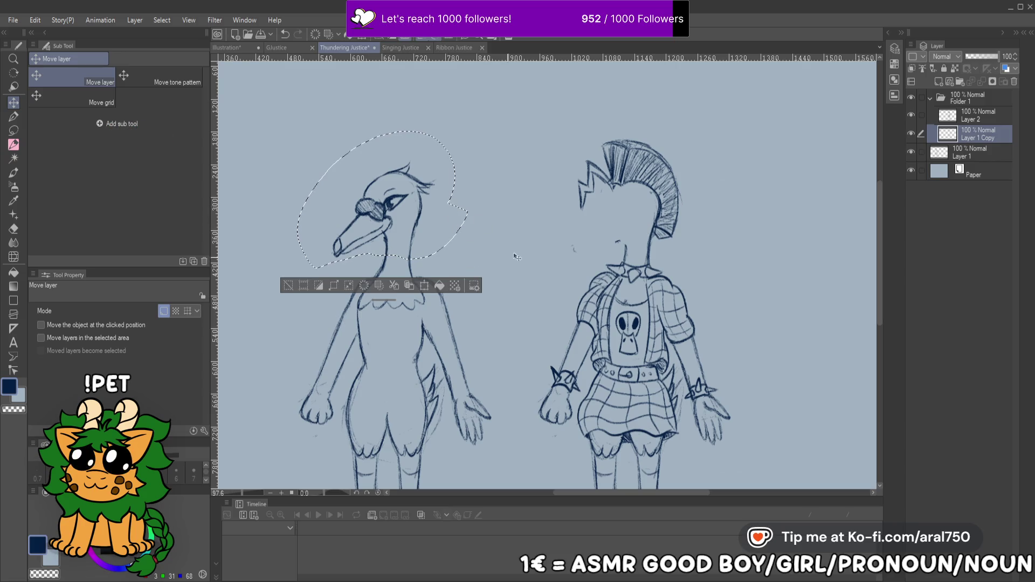
{"action": "left_click", "coordinate": [973, 123]}
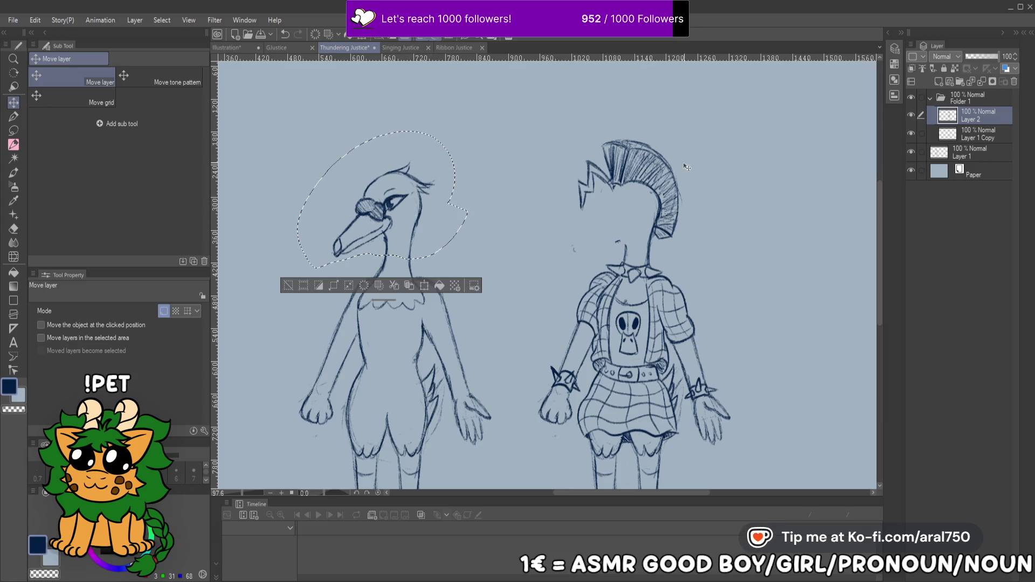
{"action": "key", "text": "ctrl+d"}
{"action": "key", "text": "ctrl+z"}
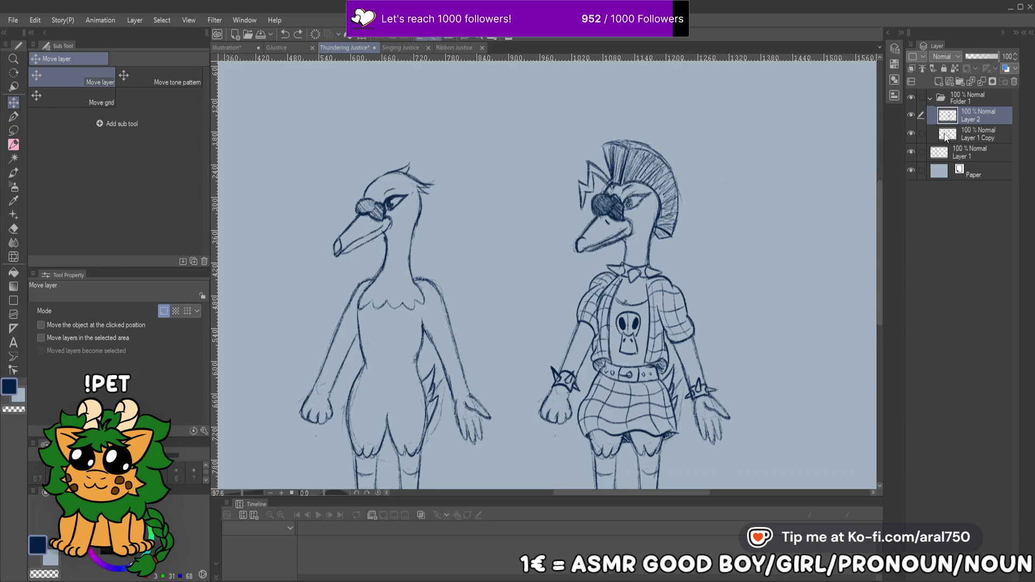
{"action": "key", "text": "ctrl+z"}
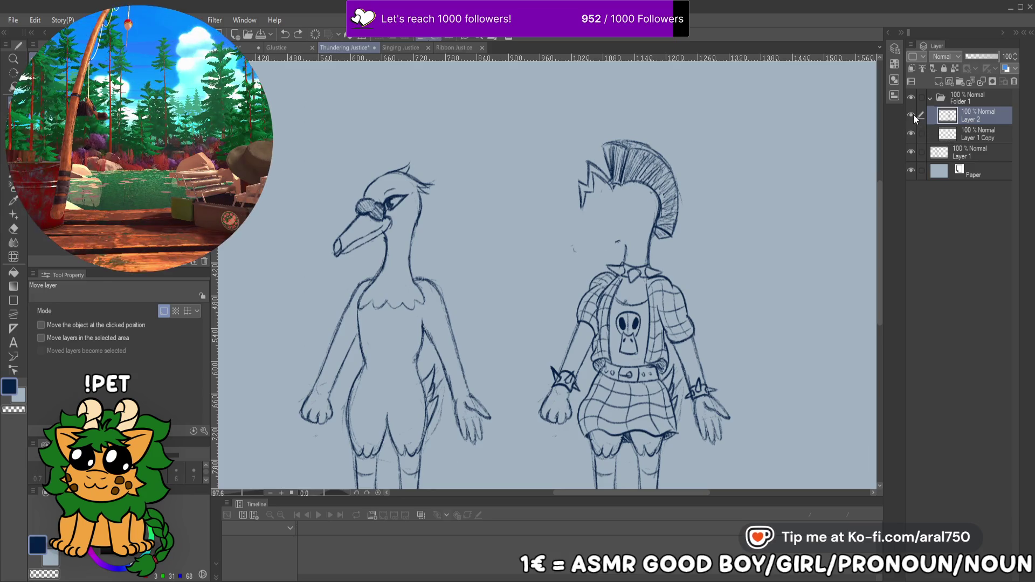
On Layer 1, lasso the plain goose's head and move it onto the punk goose's body
{"action": "left_click", "coordinate": [960, 156]}
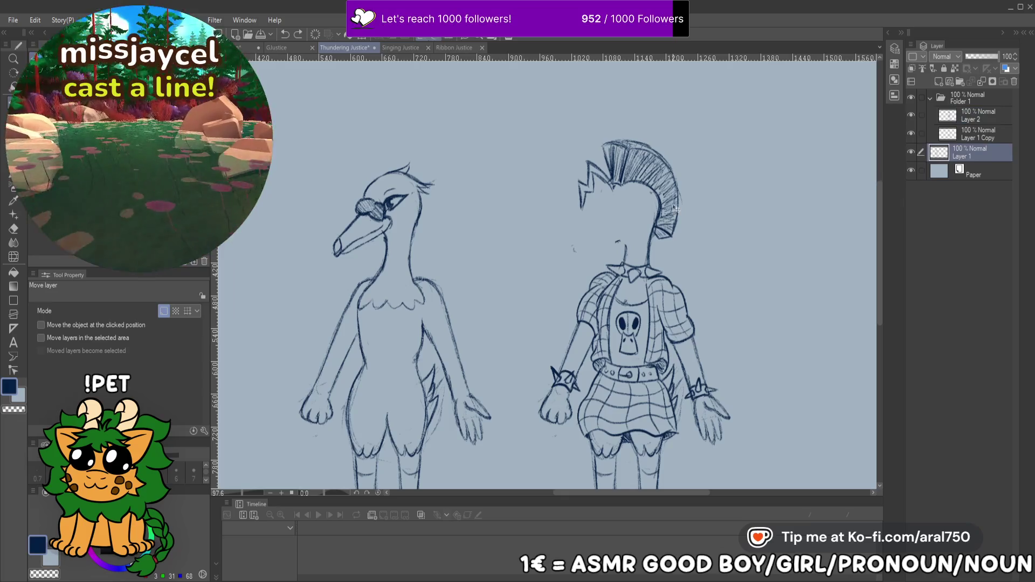
{"action": "key", "text": "m"}
{"action": "left_click_drag", "start_coordinate": [439, 238], "coordinate": [414, 129]}
{"action": "left_click_drag", "start_coordinate": [398, 261], "coordinate": [434, 242]}
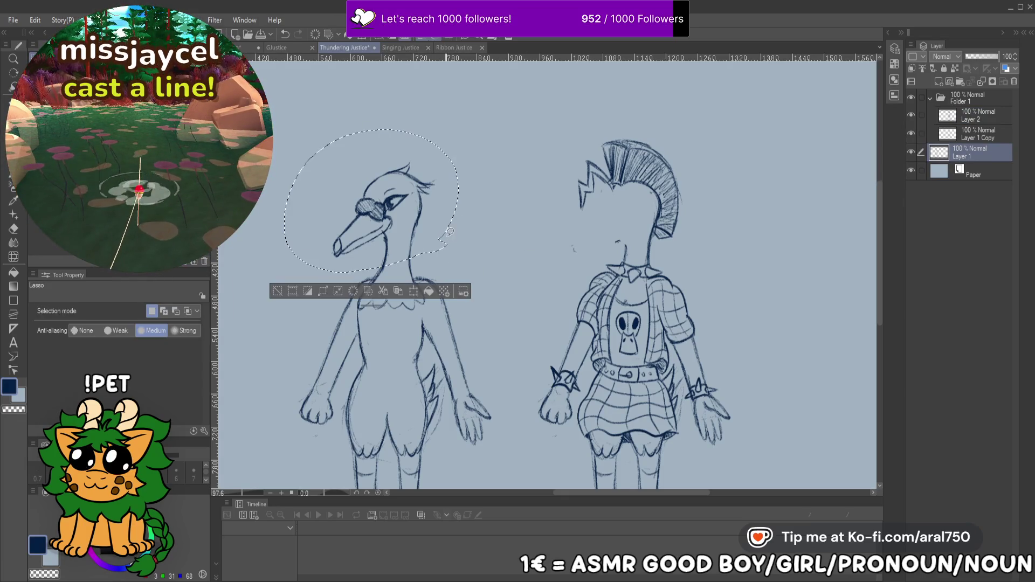
{"action": "key", "text": "ctrl+t"}
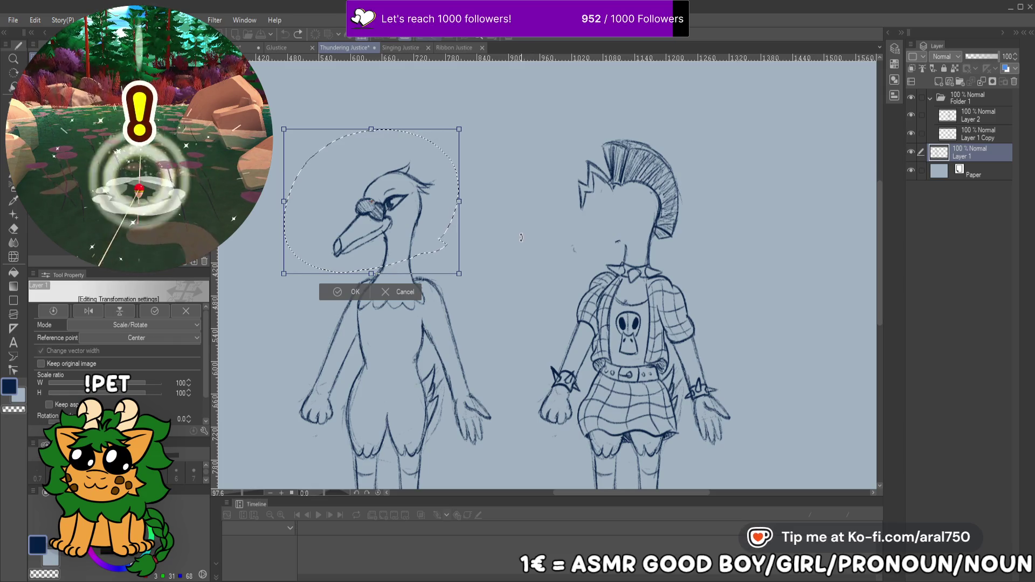
{"action": "key", "text": "Return"}
{"action": "left_click_drag", "start_coordinate": [406, 222], "coordinate": [643, 226]}
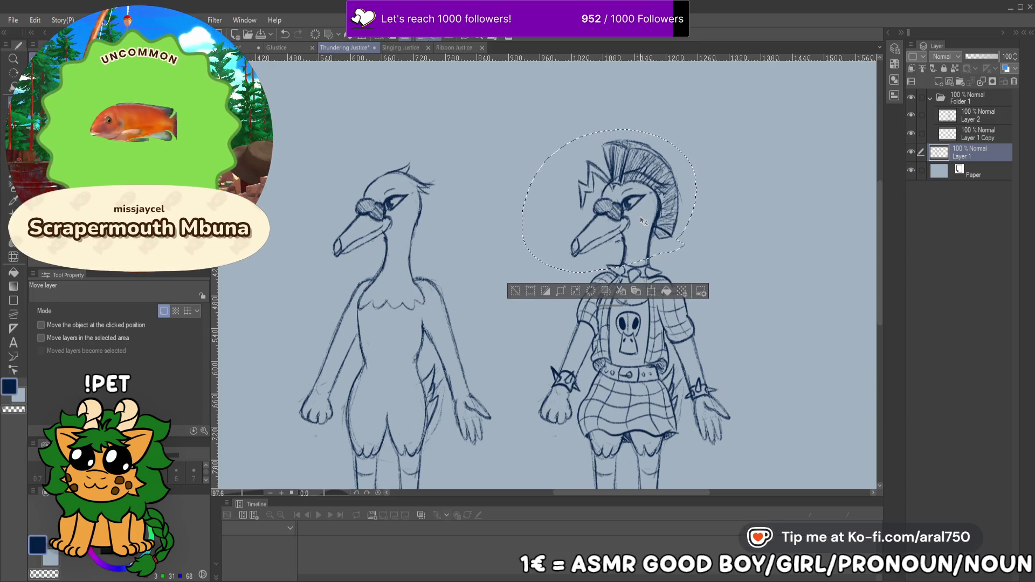
{"action": "key", "text": "ctrl+d"}
Zoom in on the punk goose's head and torso, checking Layer 1 Copy and Layer 1
{"action": "left_click", "coordinate": [670, 238], "text": "ctrl+alt"}
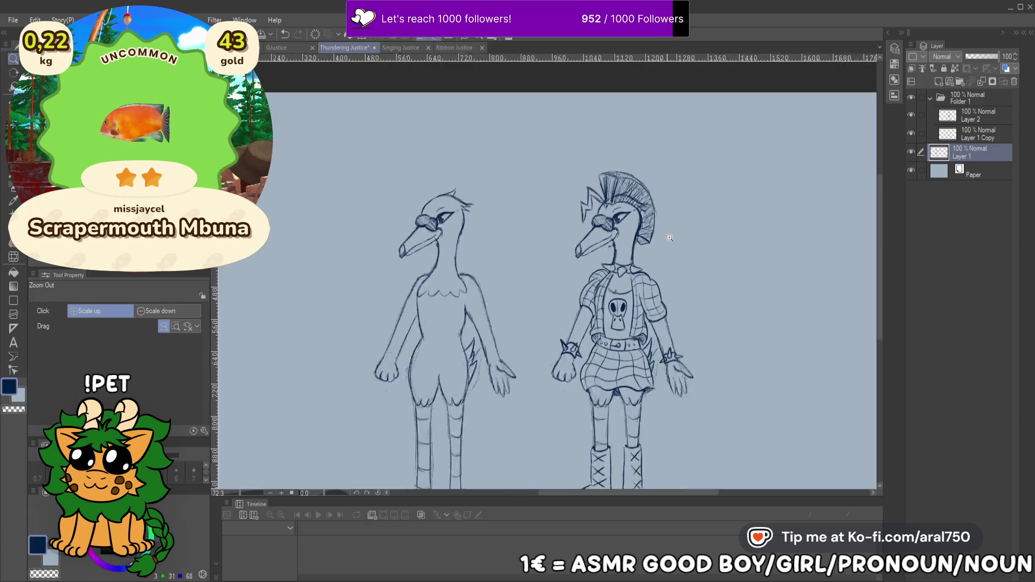
{"action": "left_click_drag", "start_coordinate": [670, 238], "coordinate": [684, 244]}
{"action": "left_click", "coordinate": [947, 135]}
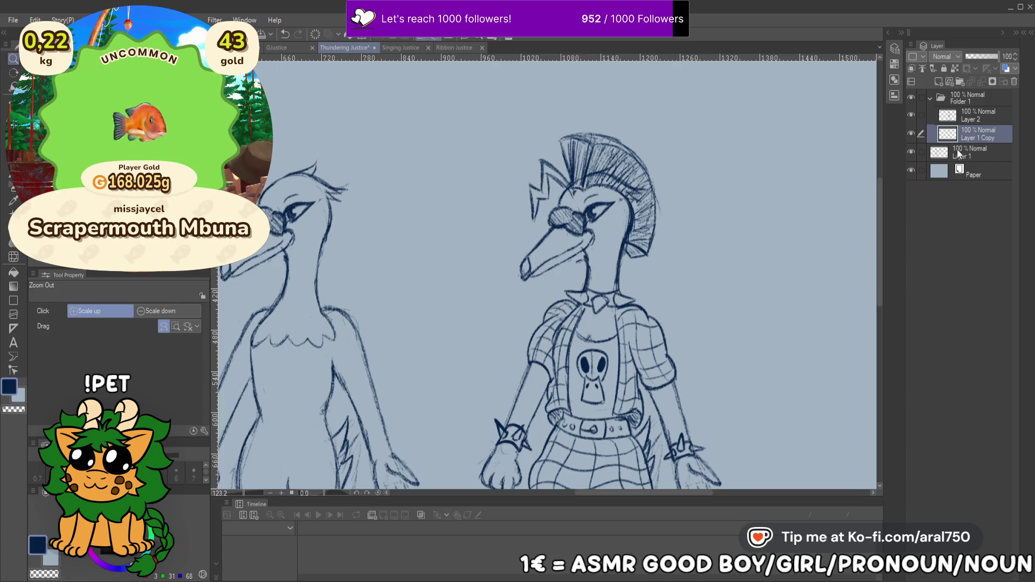
{"action": "left_click", "coordinate": [957, 153]}
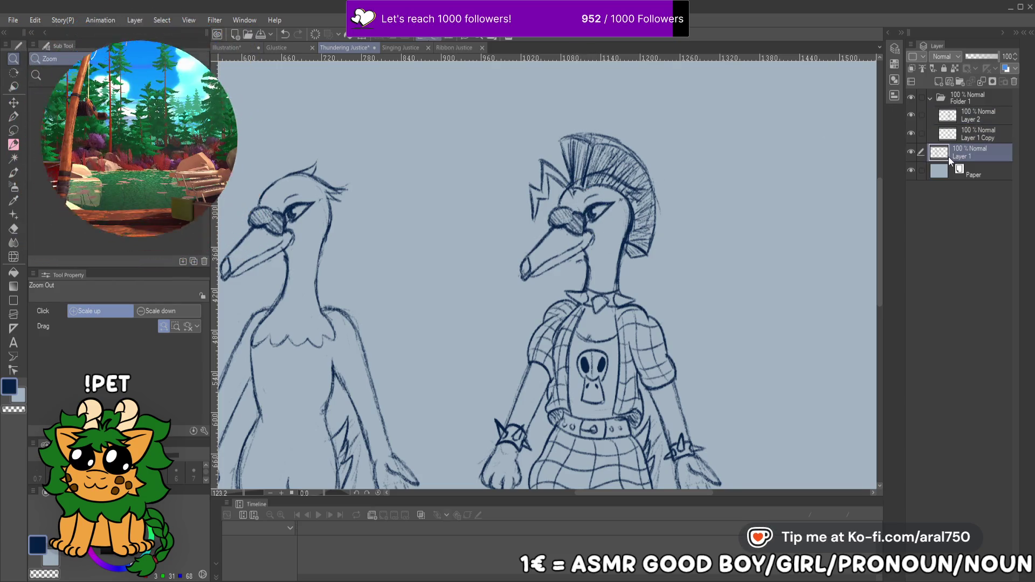
Cut the punk goose's head lines from Layer 1 into a pasted layer and erase nearby hatching
{"action": "key", "text": "ctrl+shift+d"}
{"action": "key", "text": "Delete"}
{"action": "left_click", "coordinate": [965, 137]}
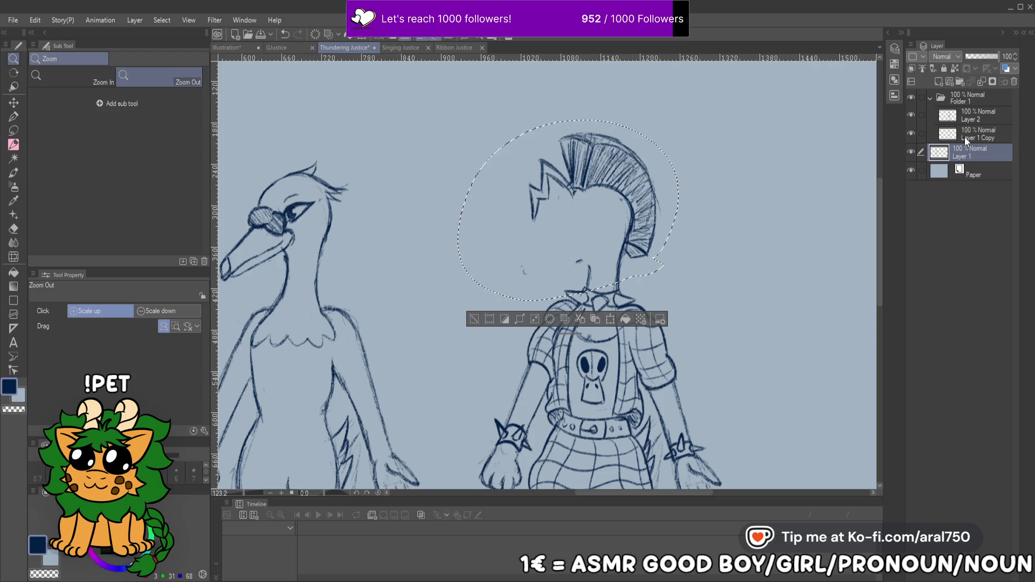
{"action": "key", "text": "ctrl+c"}
{"action": "key", "text": "ctrl+v"}
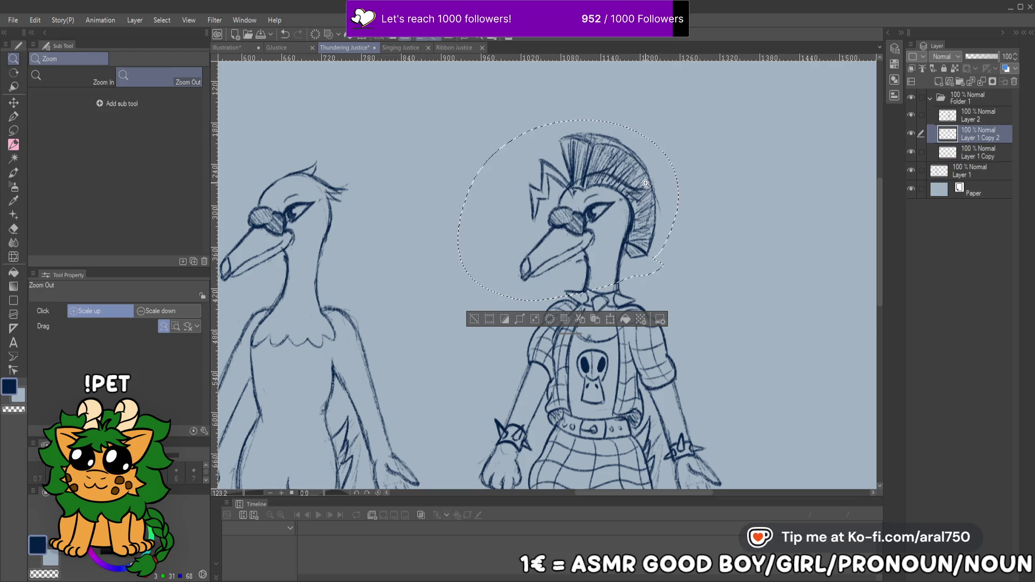
{"action": "key", "text": "ctrl+d"}
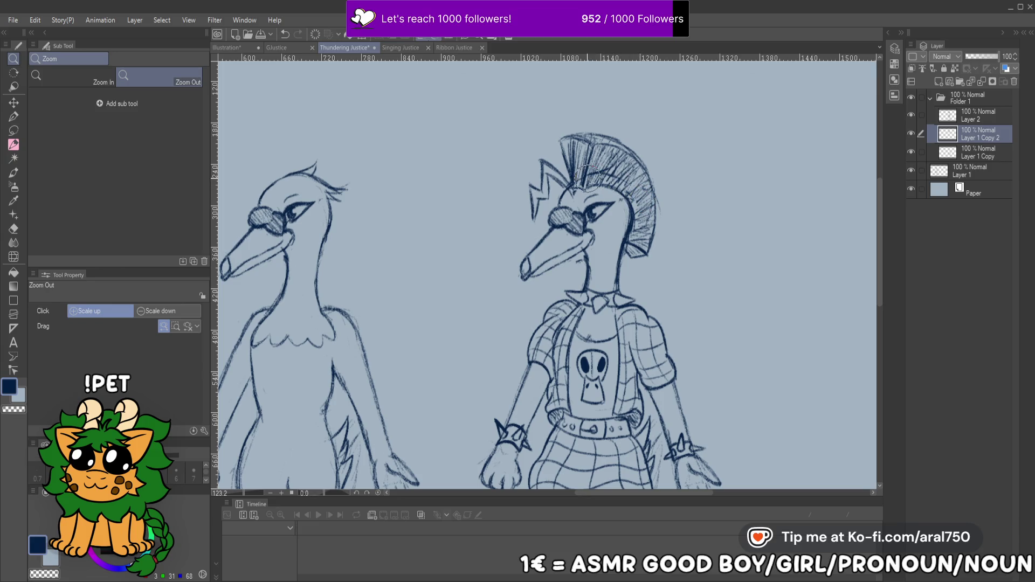
{"action": "mouse_move", "coordinate": [575, 182]}
{"action": "left_mouse_down"}
{"action": "mouse_move", "coordinate": [626, 167]}
{"action": "mouse_move", "coordinate": [628, 213]}
{"action": "mouse_move", "coordinate": [649, 218]}
{"action": "left_mouse_up"}
Step through Layer 2, Layer 1 Copy 2 and Layer 1 Copy, frame both geese, and save
{"action": "left_click", "coordinate": [969, 120]}
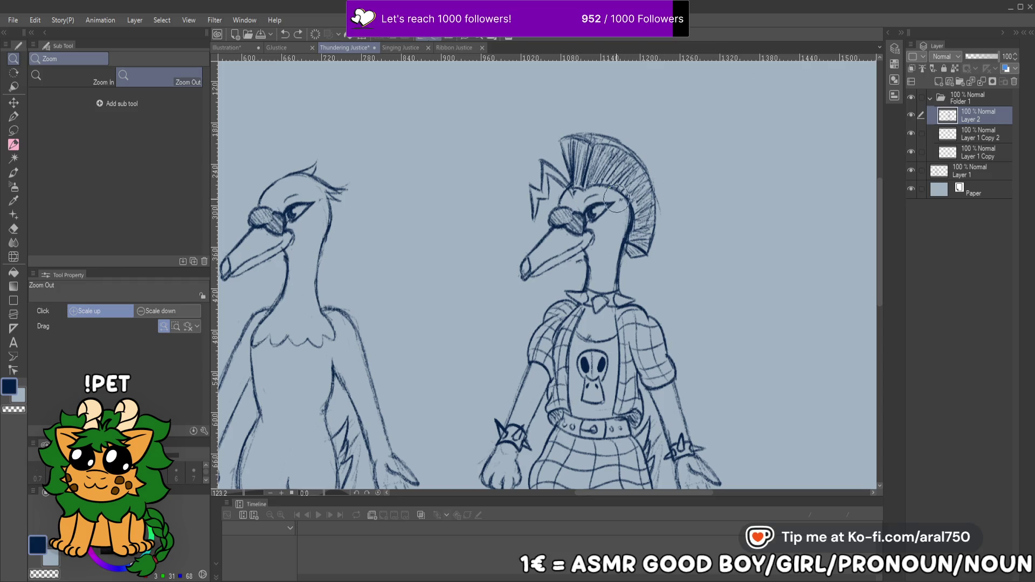
{"action": "left_click", "coordinate": [962, 137]}
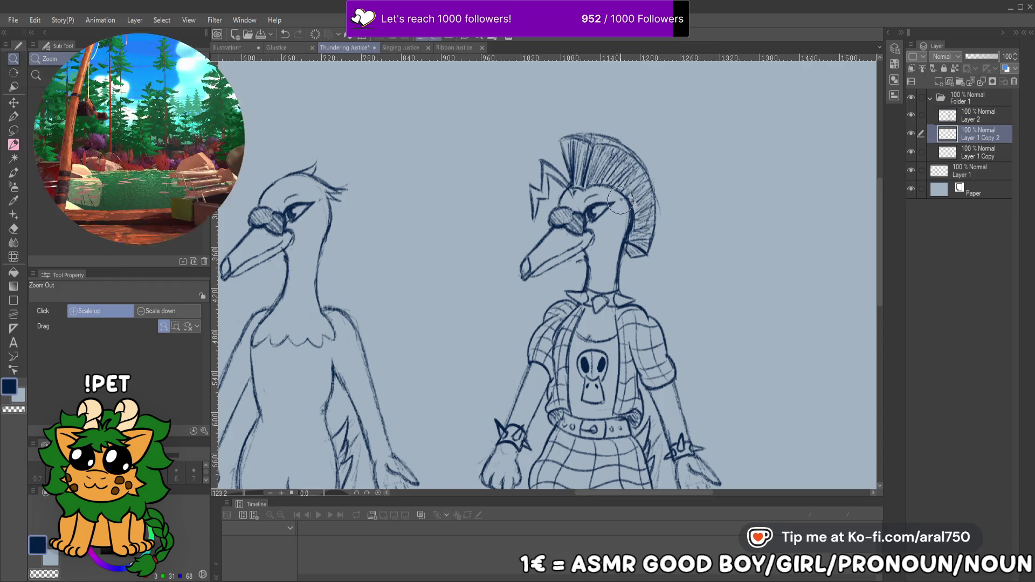
{"action": "left_click", "coordinate": [977, 156]}
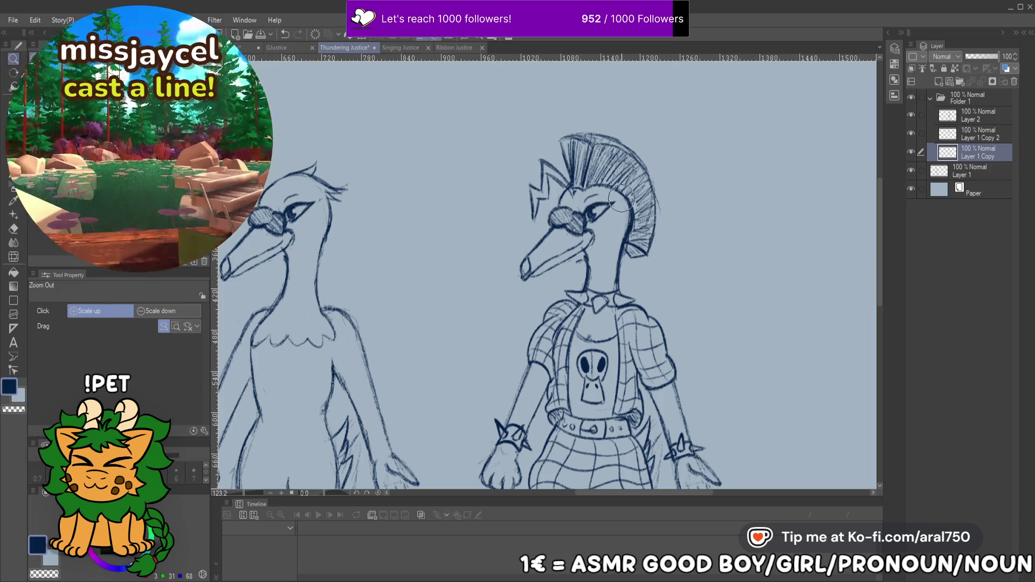
{"action": "left_click_drag", "start_coordinate": [645, 232], "coordinate": [650, 175]}
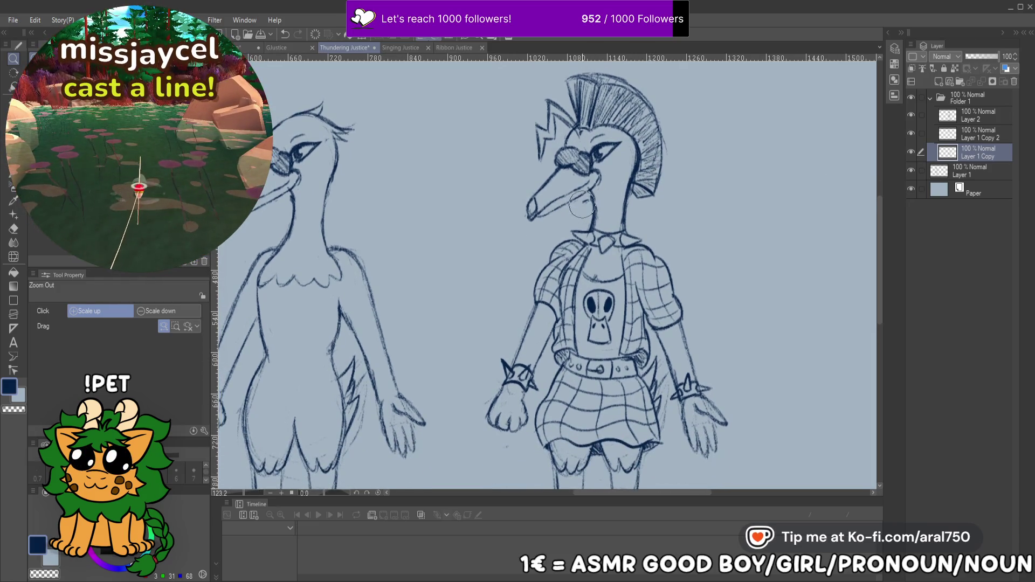
{"action": "left_click_drag", "start_coordinate": [591, 197], "coordinate": [638, 304]}
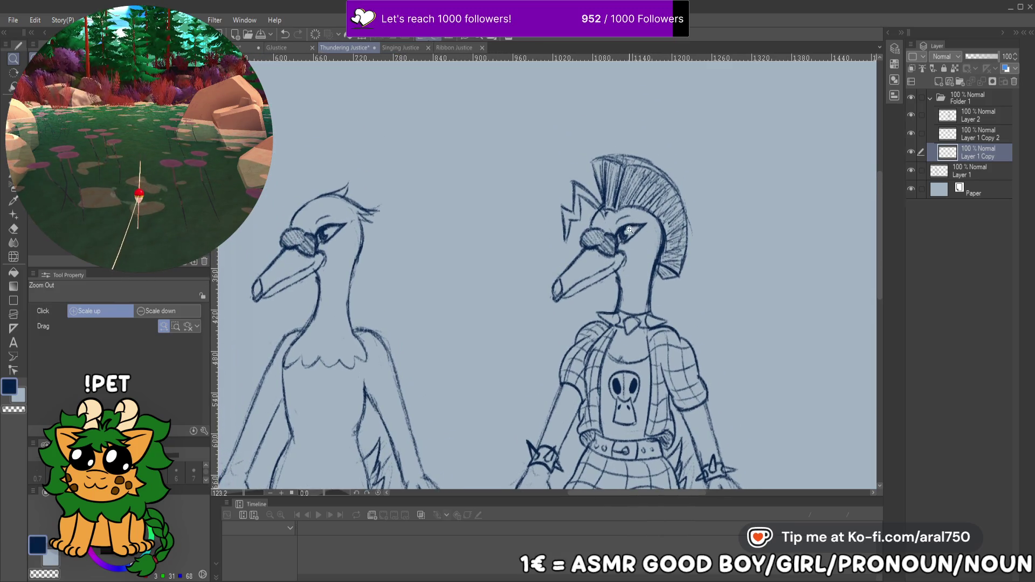
{"action": "scroll", "coordinate": [641, 231], "scroll_direction": "down", "scroll_amount": 5}
{"action": "scroll", "coordinate": [598, 227], "scroll_direction": "up", "scroll_amount": 3}
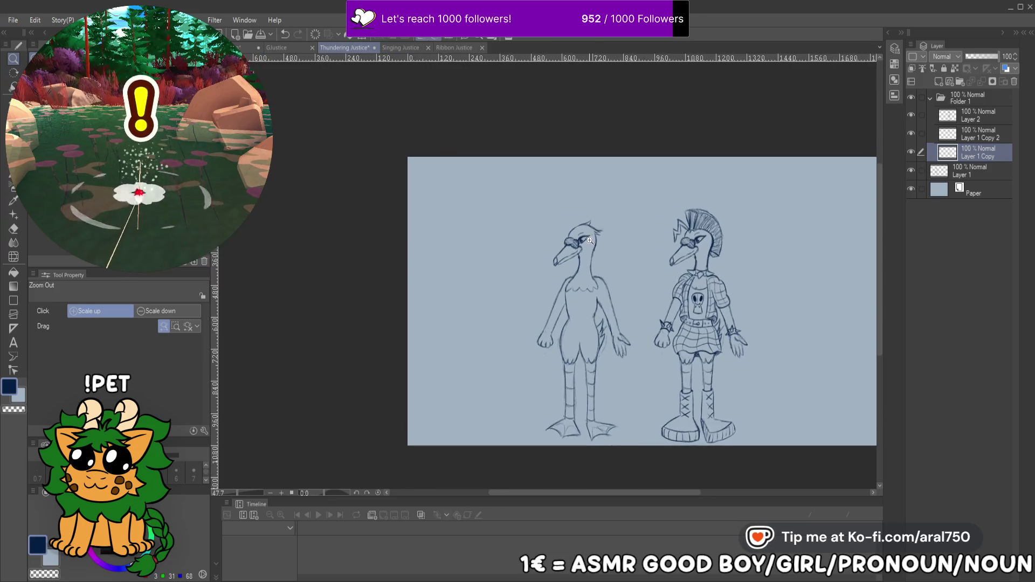
{"action": "key", "text": "ctrl+s"}
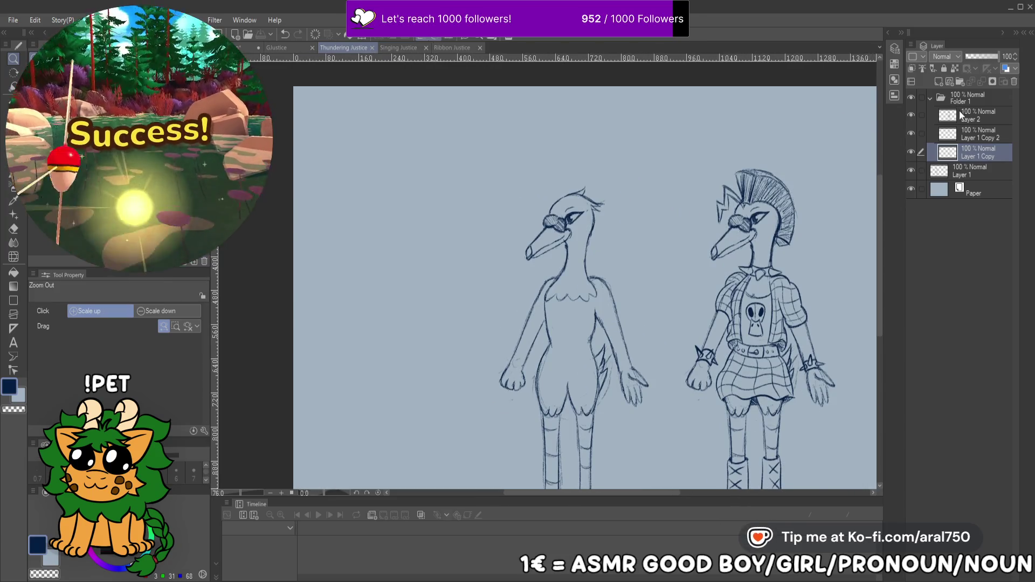
Compare Layer 2 and Layer 1 Copy 2 by switching between them and toggling visibility
{"action": "left_click", "coordinate": [975, 134]}
{"action": "left_click", "coordinate": [974, 115]}
{"action": "mouse_move", "coordinate": [895, 255]}
{"action": "left_mouse_down"}
{"action": "mouse_move", "coordinate": [749, 254]}
{"action": "mouse_move", "coordinate": [708, 125]}
{"action": "mouse_move", "coordinate": [746, 163]}
{"action": "left_mouse_up"}
{"action": "left_click", "coordinate": [975, 157]}
{"action": "left_click", "coordinate": [967, 113]}
{"action": "left_click", "coordinate": [911, 117]}
{"action": "left_click", "coordinate": [911, 116]}
{"action": "left_click", "coordinate": [911, 133]}
{"action": "left_click", "coordinate": [911, 132]}
{"action": "left_click", "coordinate": [961, 137]}
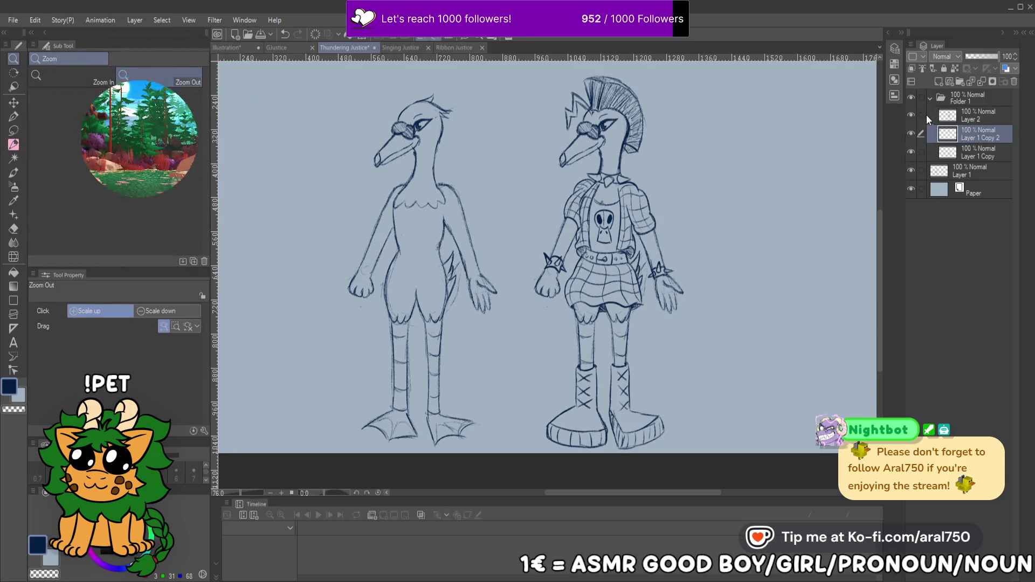
{"action": "left_click", "coordinate": [955, 119], "text": "ctrl"}
{"action": "left_click", "coordinate": [960, 115]}
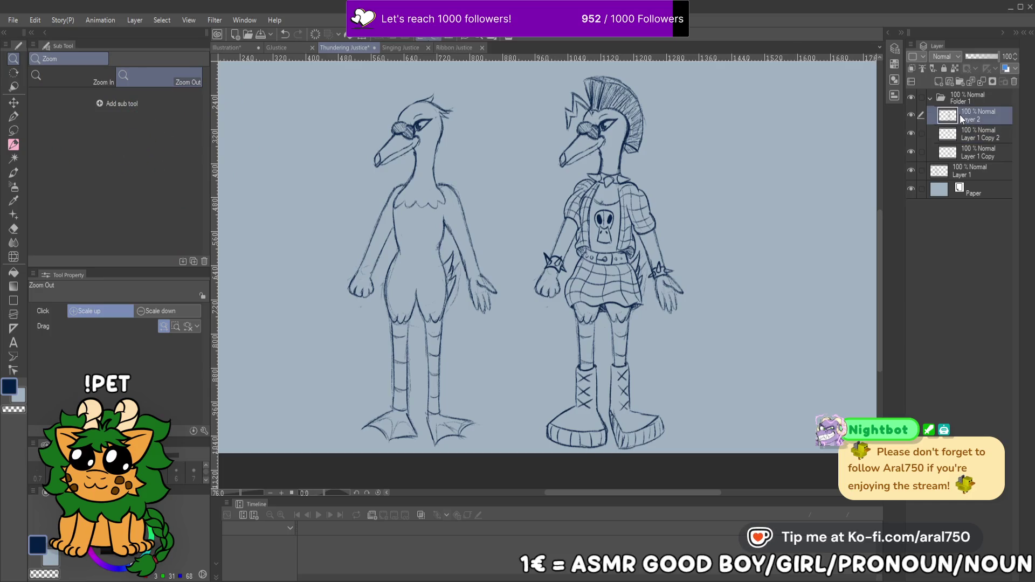
Delete Layer 2 and collapse Folder 1
{"action": "left_click", "coordinate": [1014, 84]}
{"action": "left_click", "coordinate": [913, 115]}
{"action": "left_click", "coordinate": [913, 116]}
{"action": "left_click", "coordinate": [931, 98]}
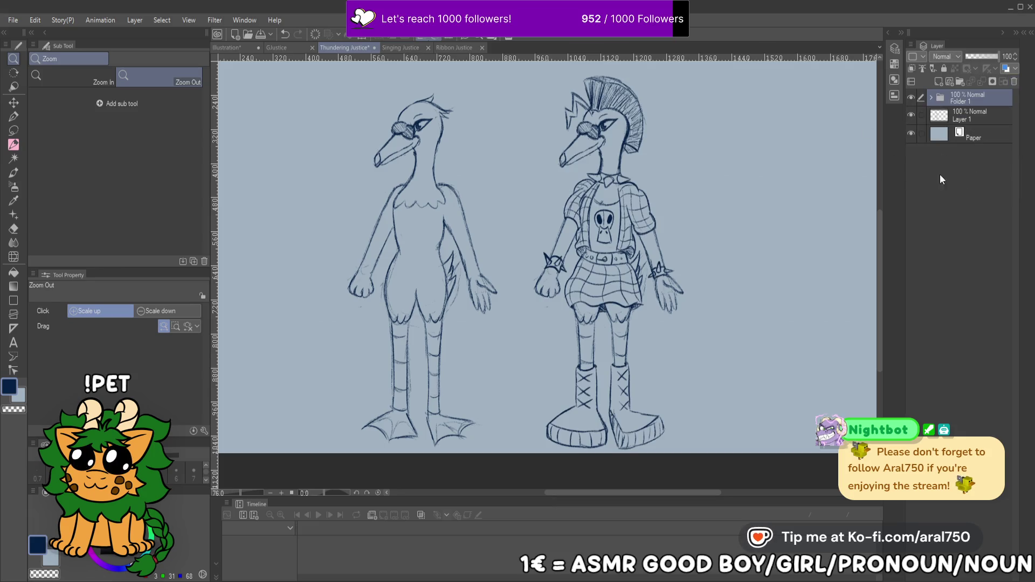
Save the drawing and add a new empty raster layer above Folder 1
{"action": "left_click_drag", "start_coordinate": [761, 162], "coordinate": [811, 170]}
{"action": "key", "text": "ctrl+s"}
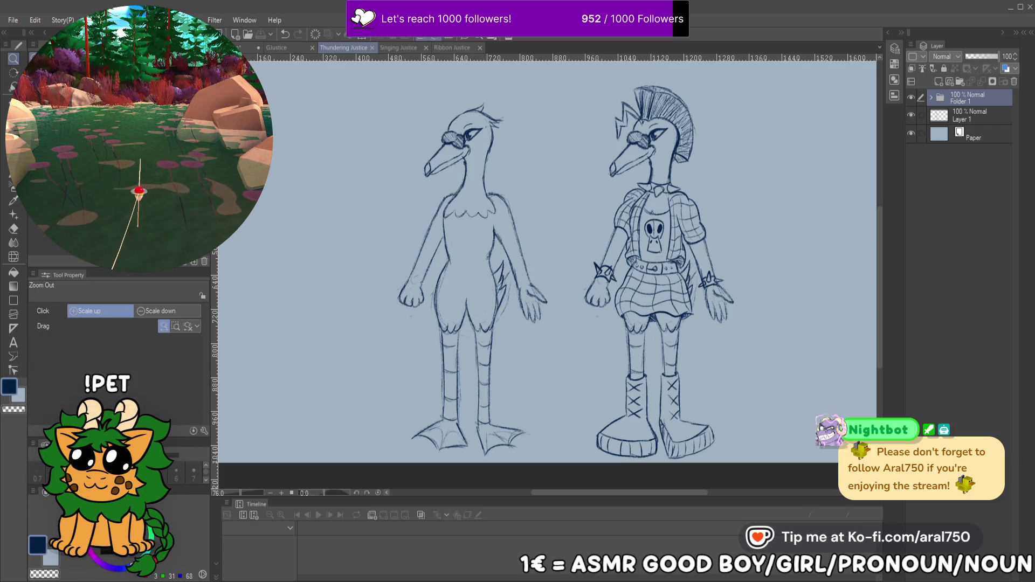
{"action": "mouse_move", "coordinate": [602, 153]}
{"action": "left_mouse_down"}
{"action": "mouse_move", "coordinate": [571, 147]}
{"action": "mouse_move", "coordinate": [690, 112]}
{"action": "left_mouse_up"}
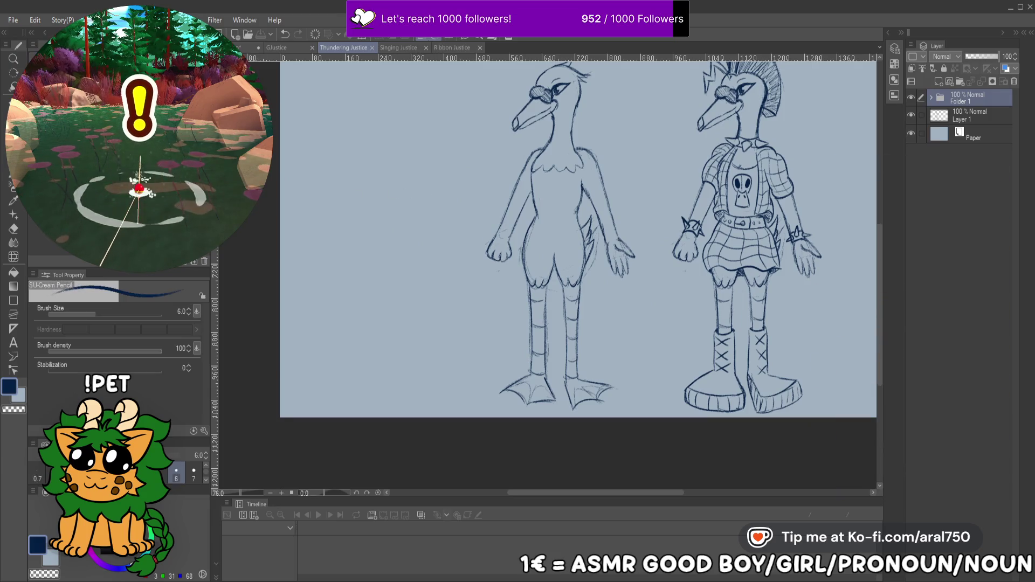
{"action": "left_click", "coordinate": [942, 81]}
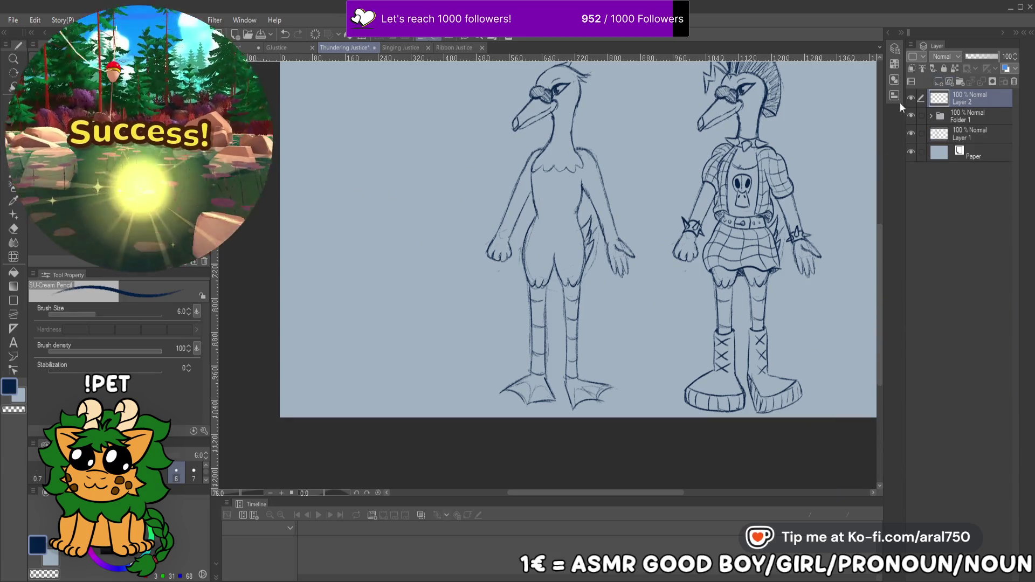
Draw a long straight guitar neck line to the left of the geese
{"action": "left_click_drag", "start_coordinate": [423, 181], "coordinate": [326, 320]}
{"action": "key", "text": "ctrl+z"}
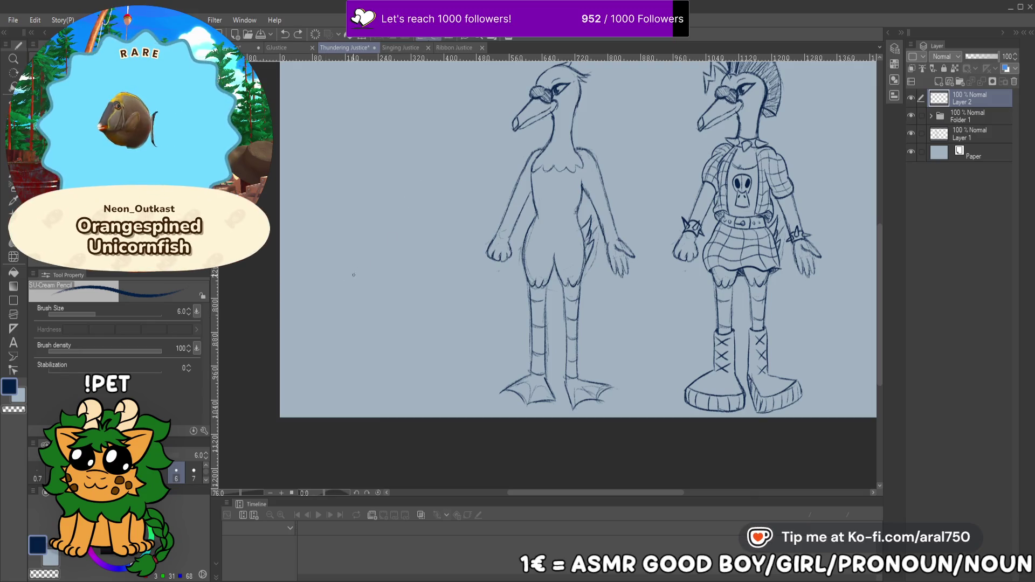
{"action": "mouse_move", "coordinate": [345, 284]}
{"action": "left_mouse_down"}
{"action": "mouse_move", "coordinate": [423, 147]}
{"action": "mouse_move", "coordinate": [363, 333]}
{"action": "mouse_move", "coordinate": [435, 174]}
{"action": "left_mouse_up"}
{"action": "scroll", "coordinate": [423, 198], "scroll_direction": "up", "scroll_amount": 1}
{"action": "key", "text": "ctrl+z"}
{"action": "key", "text": "ctrl+z"}
{"action": "key", "text": "ctrl+z"}
Sketch a pointed headstock at the top of the neck
{"action": "left_click_drag", "start_coordinate": [430, 116], "coordinate": [424, 133]}
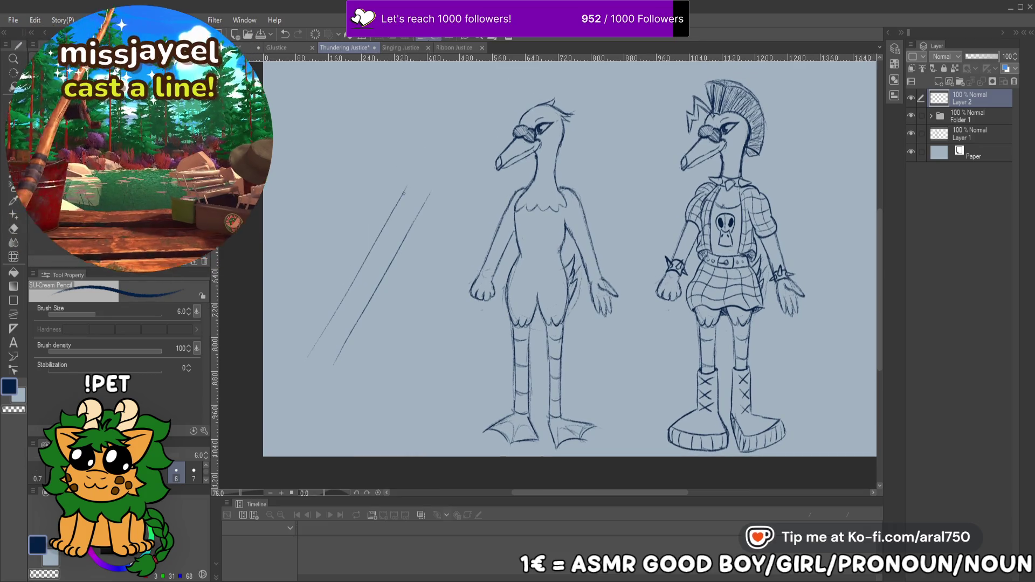
{"action": "left_click_drag", "start_coordinate": [404, 194], "coordinate": [404, 171]}
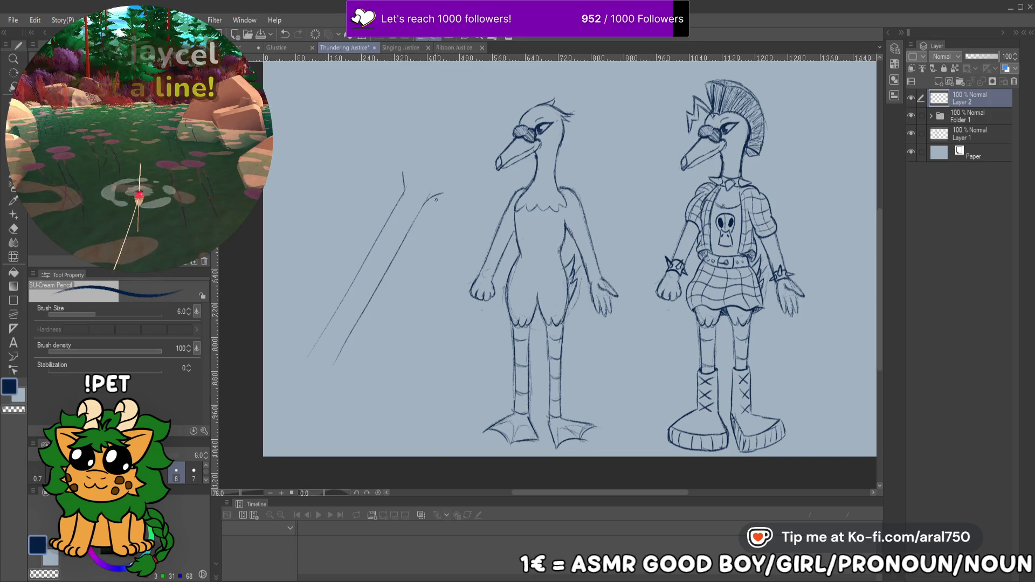
{"action": "left_click_drag", "start_coordinate": [419, 161], "coordinate": [415, 144]}
{"action": "key", "text": "ctrl+z"}
{"action": "key", "text": "ctrl+z"}
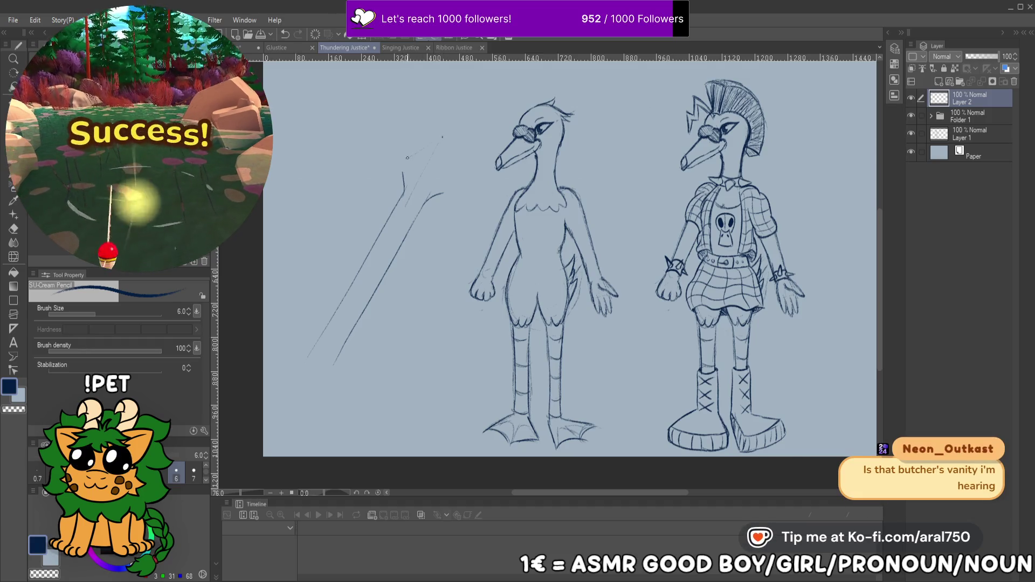
{"action": "mouse_move", "coordinate": [404, 162]}
{"action": "left_mouse_down"}
{"action": "mouse_move", "coordinate": [442, 136]}
{"action": "mouse_move", "coordinate": [457, 168]}
{"action": "mouse_move", "coordinate": [436, 186]}
{"action": "left_mouse_up"}
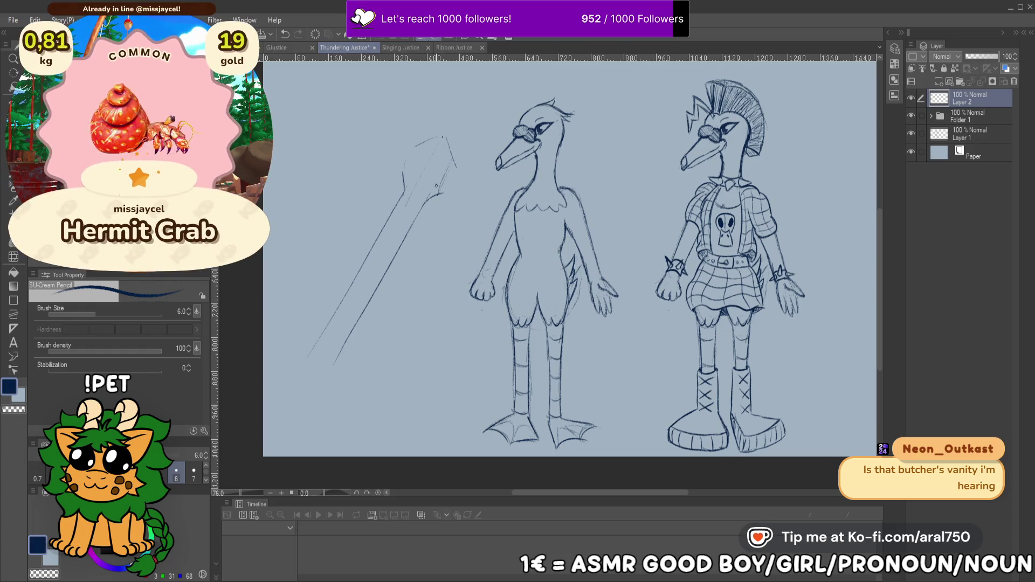
{"action": "mouse_move", "coordinate": [422, 138]}
{"action": "left_mouse_down"}
{"action": "mouse_move", "coordinate": [414, 150]}
{"action": "mouse_move", "coordinate": [447, 131]}
{"action": "mouse_move", "coordinate": [406, 171]}
{"action": "left_mouse_up"}
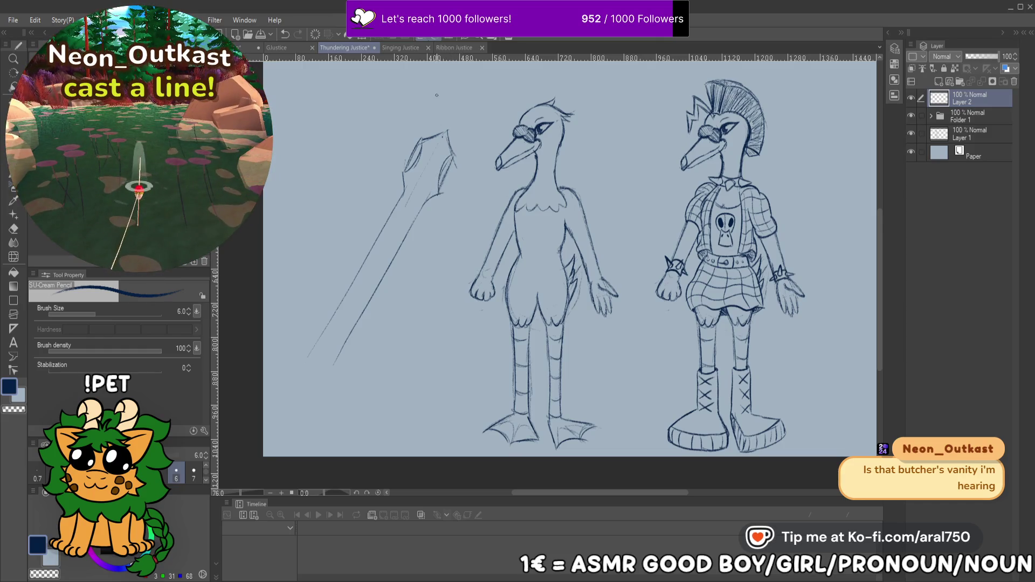
Add fret lines across the neck and scale the guitar sketch down
{"action": "left_click_drag", "start_coordinate": [437, 174], "coordinate": [456, 149]}
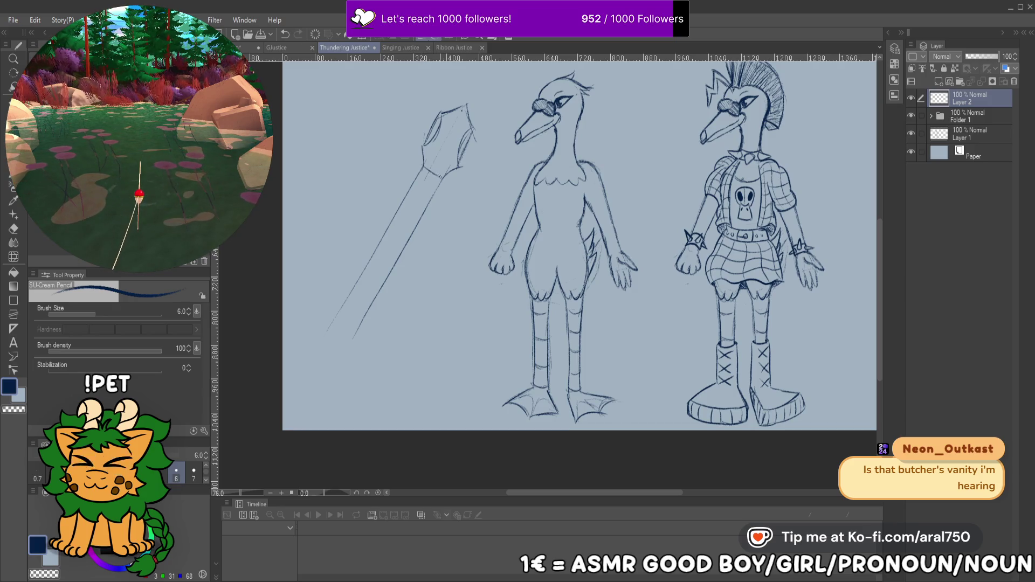
{"action": "left_click_drag", "start_coordinate": [410, 190], "coordinate": [427, 202]}
{"action": "mouse_move", "coordinate": [392, 227]}
{"action": "left_mouse_down"}
{"action": "mouse_move", "coordinate": [405, 237]}
{"action": "mouse_move", "coordinate": [386, 271]}
{"action": "left_mouse_up"}
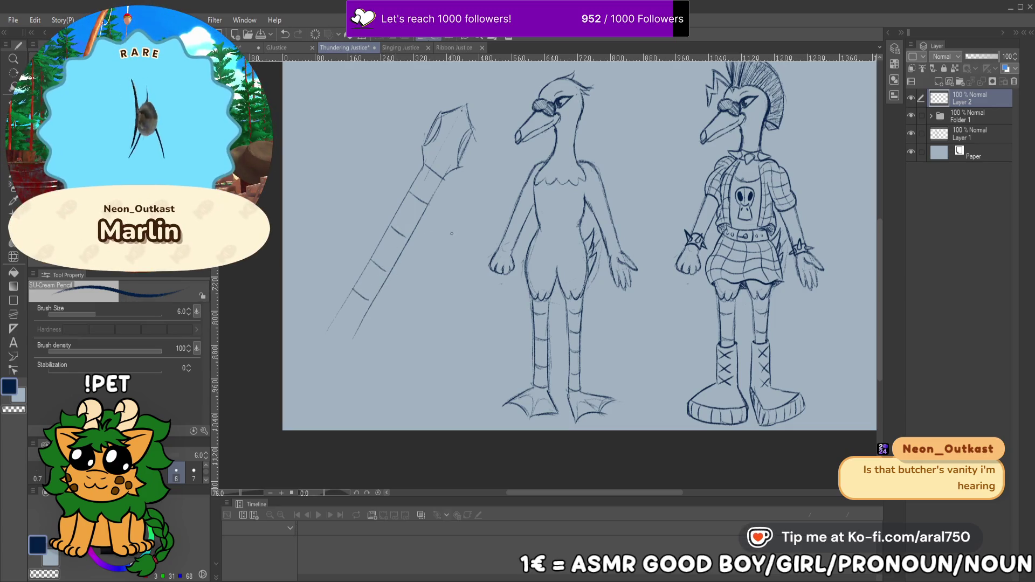
{"action": "key", "text": "ctrl+t"}
{"action": "mouse_move", "coordinate": [478, 102]}
{"action": "left_mouse_down"}
{"action": "mouse_move", "coordinate": [439, 162]}
{"action": "mouse_move", "coordinate": [450, 132]}
{"action": "left_mouse_up"}
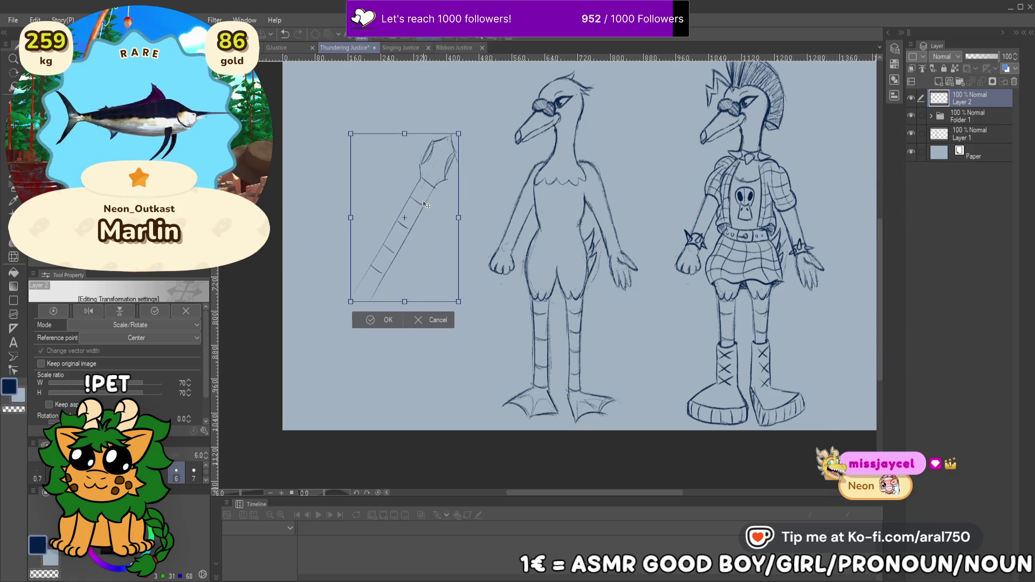
Apply the neck resize and try a hooked curve at the neck's base, then undo it
{"action": "key", "text": "Return"}
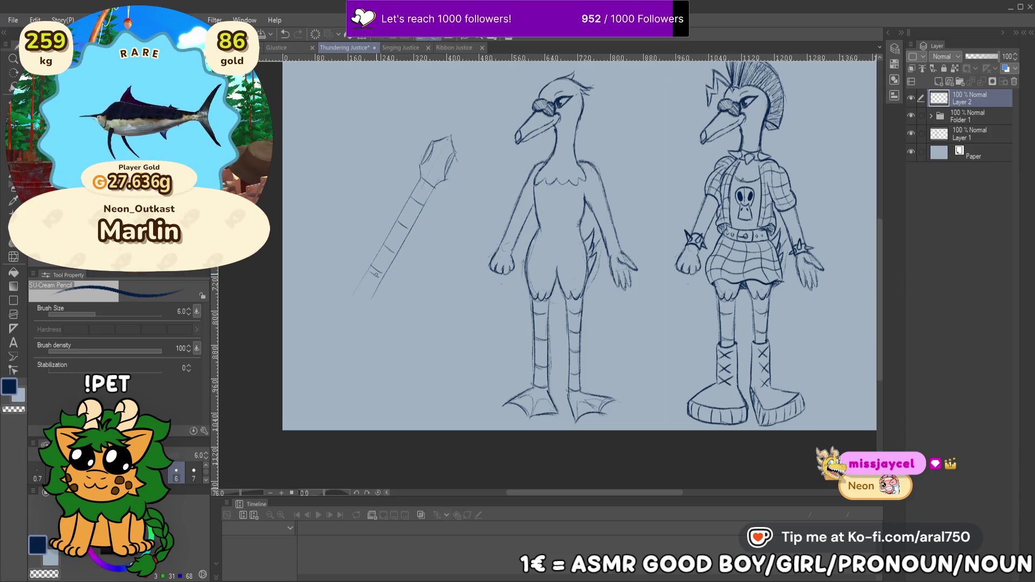
{"action": "left_click_drag", "start_coordinate": [369, 283], "coordinate": [375, 291]}
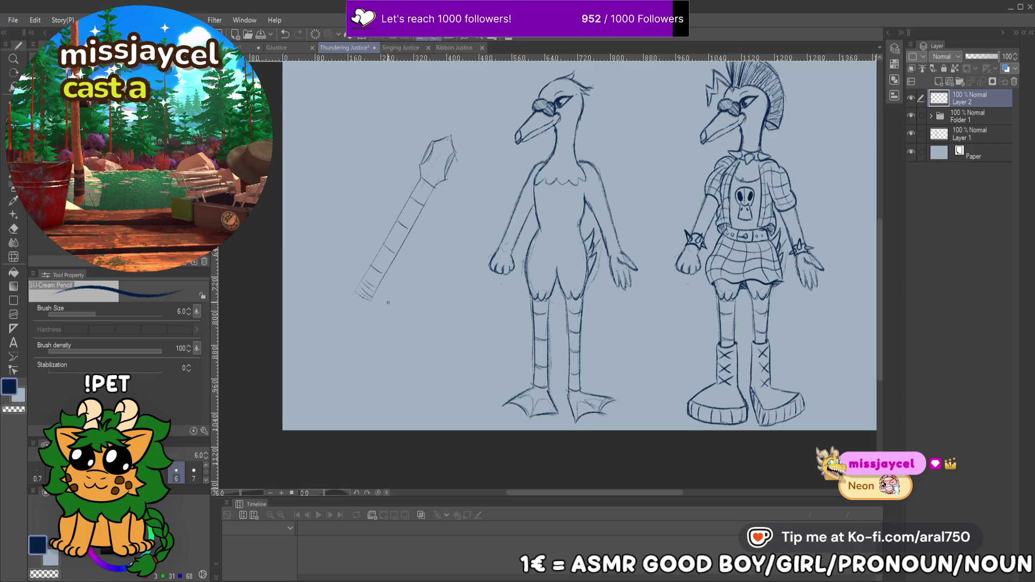
{"action": "mouse_move", "coordinate": [369, 305]}
{"action": "left_mouse_down"}
{"action": "mouse_move", "coordinate": [403, 318]}
{"action": "mouse_move", "coordinate": [357, 428]}
{"action": "left_mouse_up"}
{"action": "key", "text": "ctrl+z"}
Move the guitar sketch up and to the right
{"action": "key", "text": "ctrl+t"}
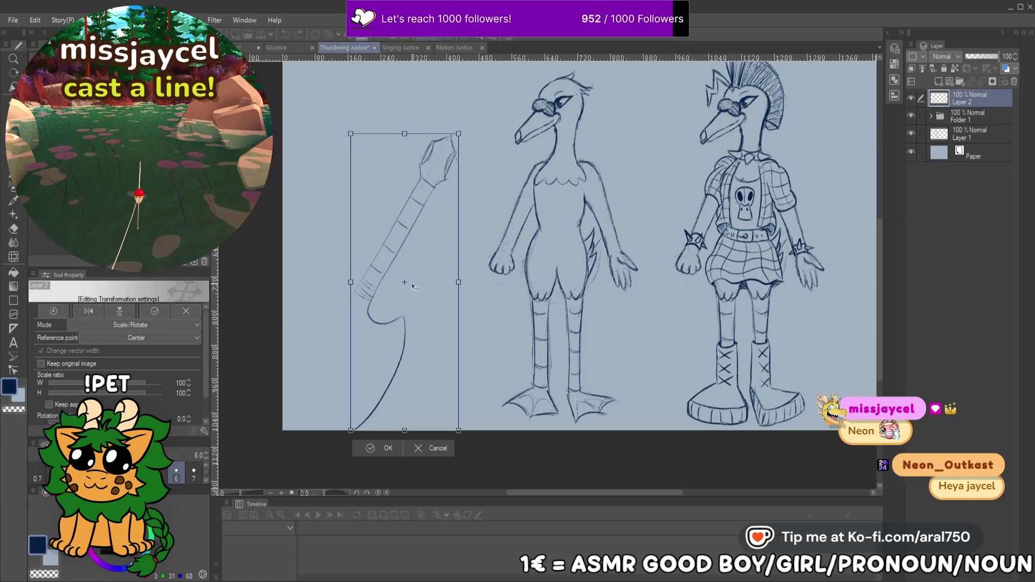
{"action": "left_click_drag", "start_coordinate": [413, 296], "coordinate": [429, 230]}
{"action": "key", "text": "Return"}
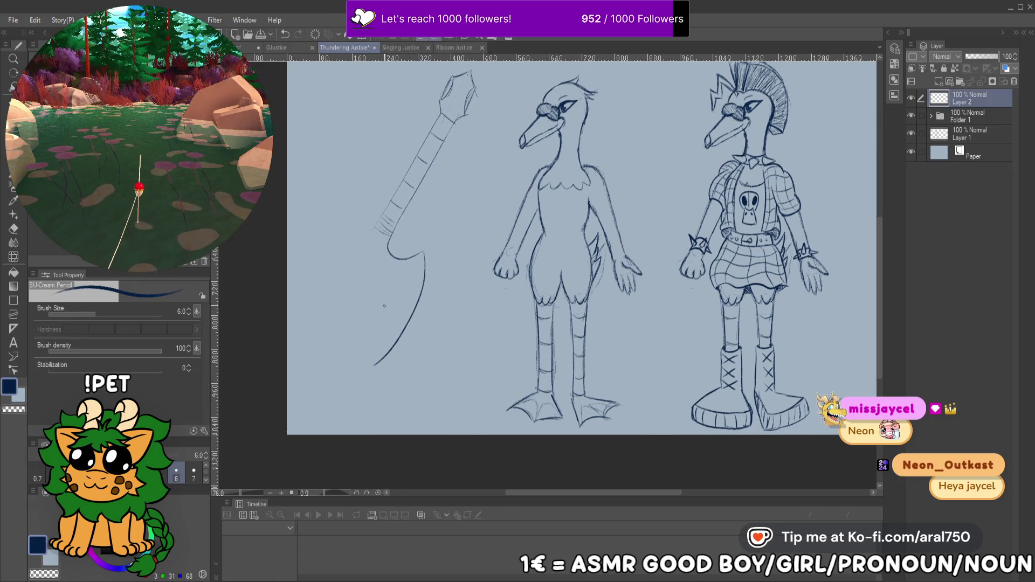
Draw the axe blade's curved outer edge below the neck, redoing it several times
{"action": "left_click_drag", "start_coordinate": [416, 252], "coordinate": [369, 360]}
{"action": "key", "text": "ctrl+z"}
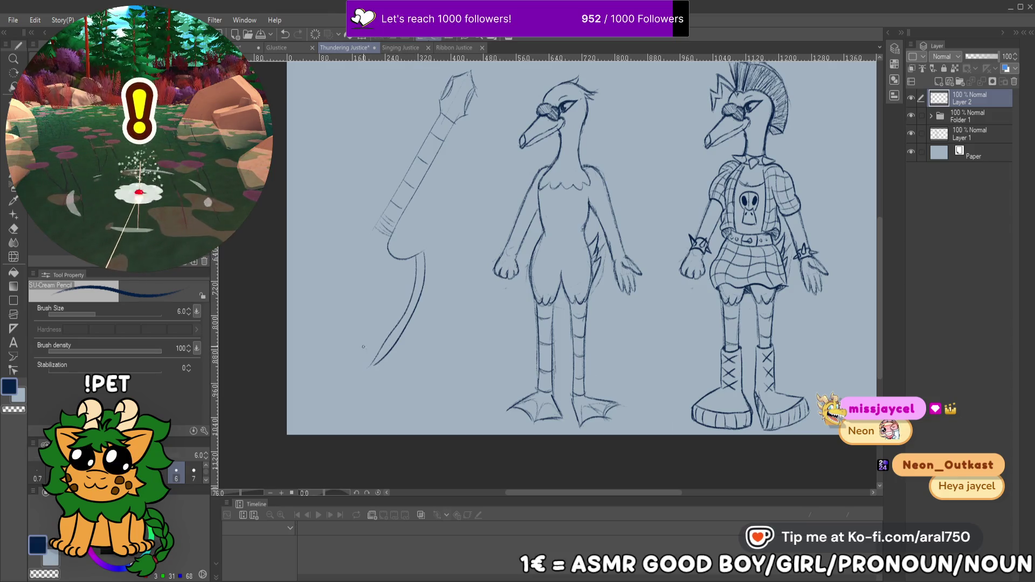
{"action": "left_click_drag", "start_coordinate": [421, 257], "coordinate": [373, 364]}
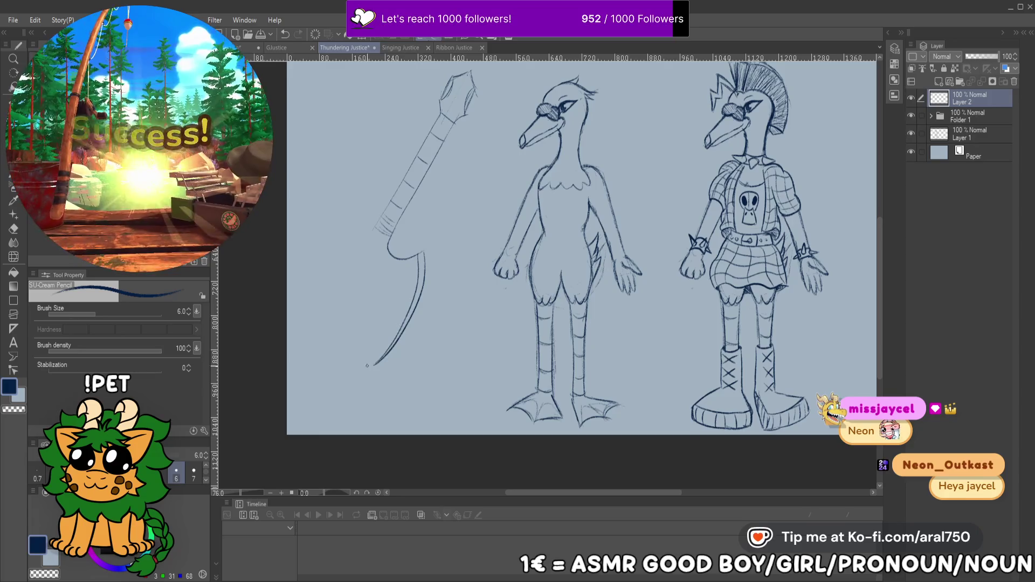
{"action": "left_click_drag", "start_coordinate": [414, 261], "coordinate": [359, 349]}
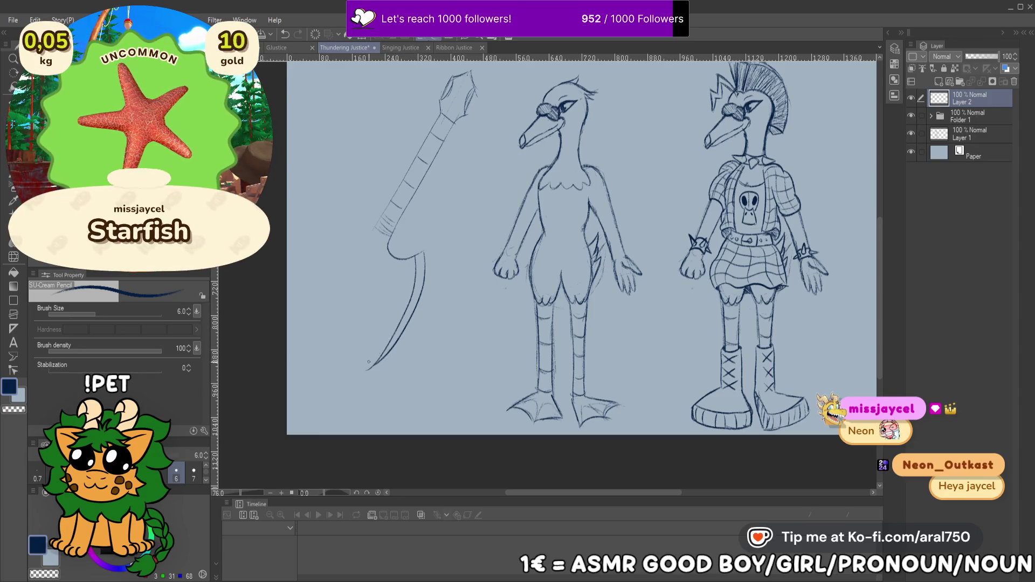
{"action": "key", "text": "ctrl+z"}
{"action": "mouse_move", "coordinate": [415, 255]}
{"action": "left_mouse_down"}
{"action": "mouse_move", "coordinate": [392, 339]}
{"action": "mouse_move", "coordinate": [360, 370]}
{"action": "mouse_move", "coordinate": [408, 304]}
{"action": "mouse_move", "coordinate": [356, 367]}
{"action": "left_mouse_up"}
{"action": "key", "text": "ctrl+z"}
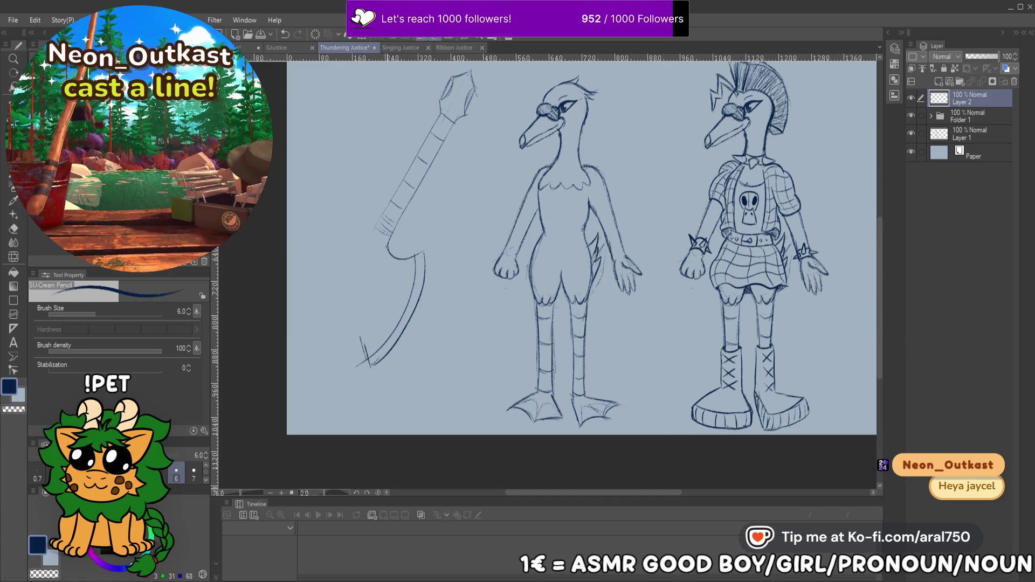
Sketch the axe blade's outer, inner and left edges, undoing the overlong stroke
{"action": "left_click_drag", "start_coordinate": [325, 300], "coordinate": [360, 335]}
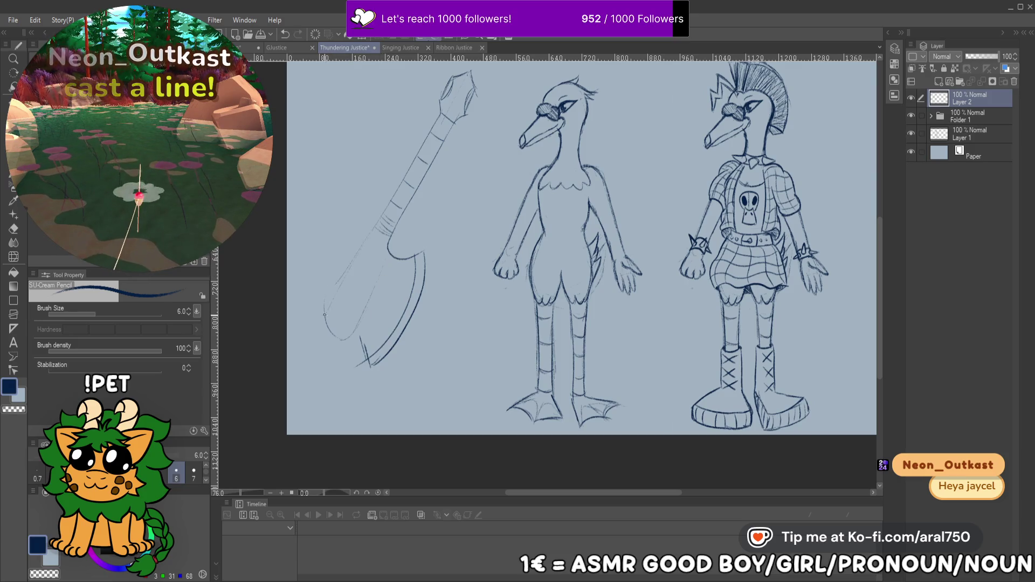
{"action": "left_click_drag", "start_coordinate": [369, 317], "coordinate": [386, 249]}
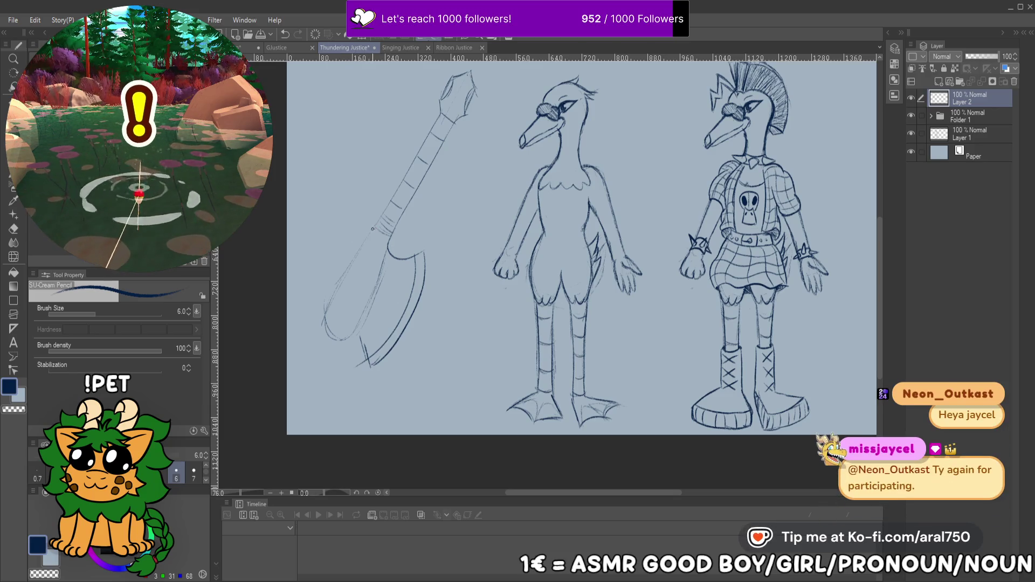
{"action": "left_click_drag", "start_coordinate": [372, 231], "coordinate": [353, 221]}
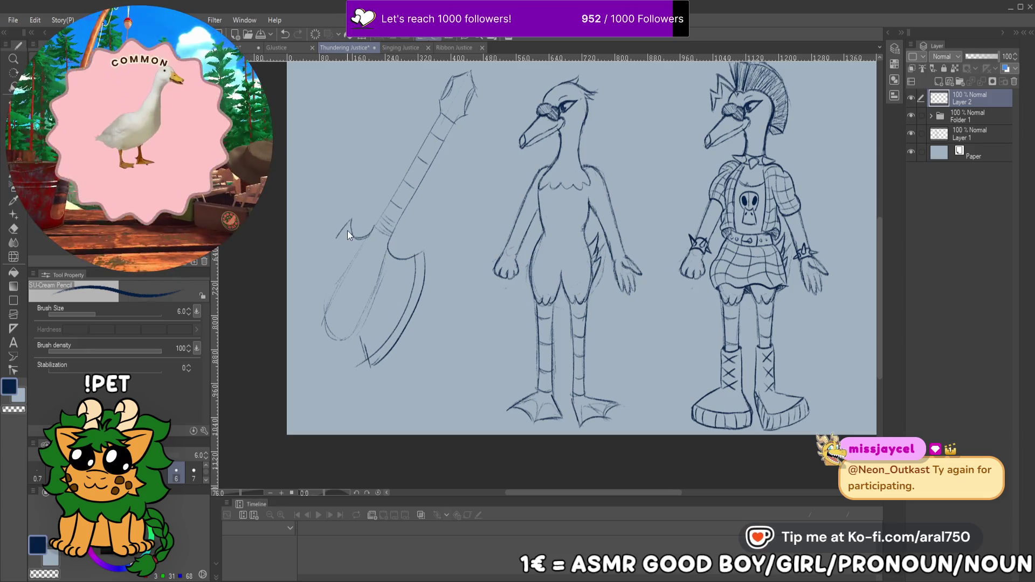
{"action": "left_click_drag", "start_coordinate": [350, 218], "coordinate": [324, 278]}
{"action": "left_click_drag", "start_coordinate": [350, 219], "coordinate": [298, 329]}
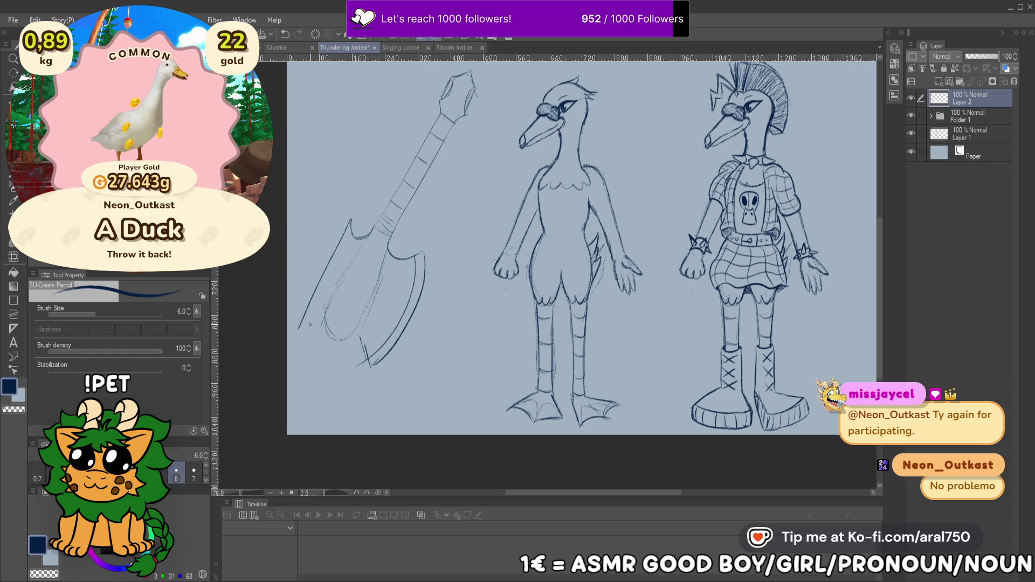
{"action": "key", "text": "ctrl+z"}
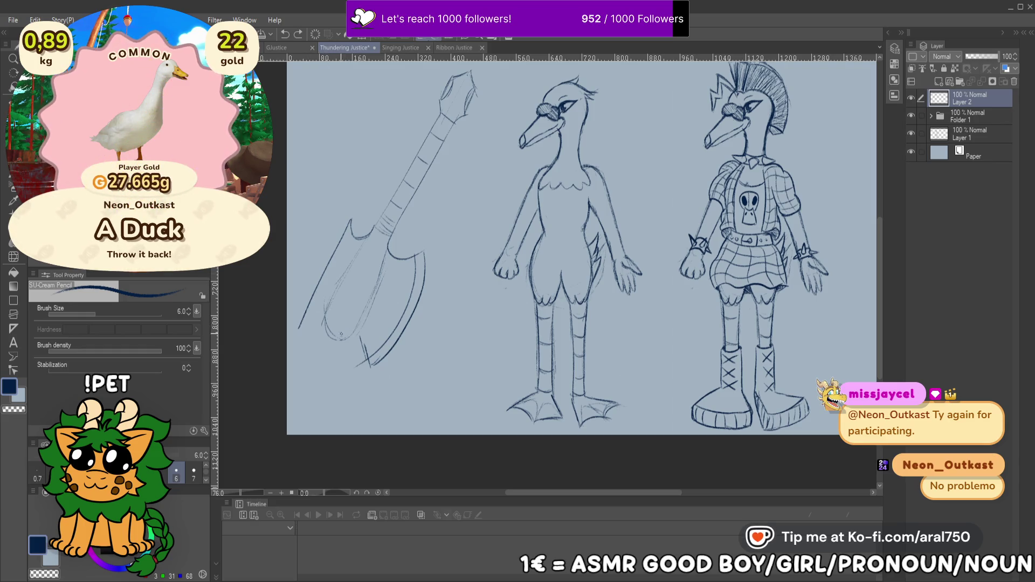
Retry the blade's bottom edge and add a doubled inner edge line
{"action": "left_click_drag", "start_coordinate": [357, 350], "coordinate": [335, 339]}
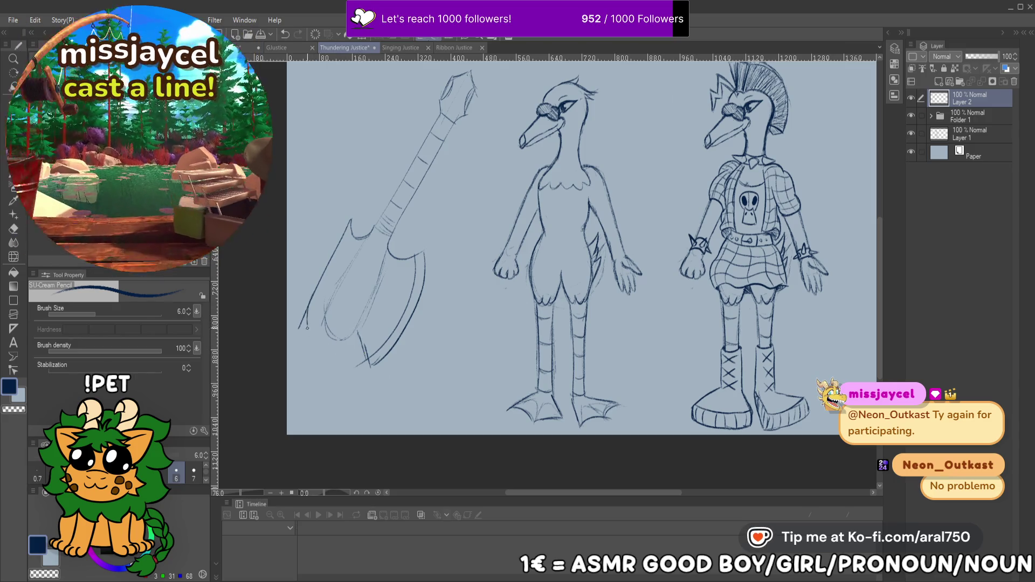
{"action": "mouse_move", "coordinate": [357, 350]}
{"action": "left_mouse_down"}
{"action": "mouse_move", "coordinate": [316, 345]}
{"action": "mouse_move", "coordinate": [310, 305]}
{"action": "mouse_move", "coordinate": [344, 353]}
{"action": "mouse_move", "coordinate": [366, 332]}
{"action": "left_mouse_up"}
{"action": "key", "text": "ctrl+z"}
{"action": "key", "text": "ctrl+z"}
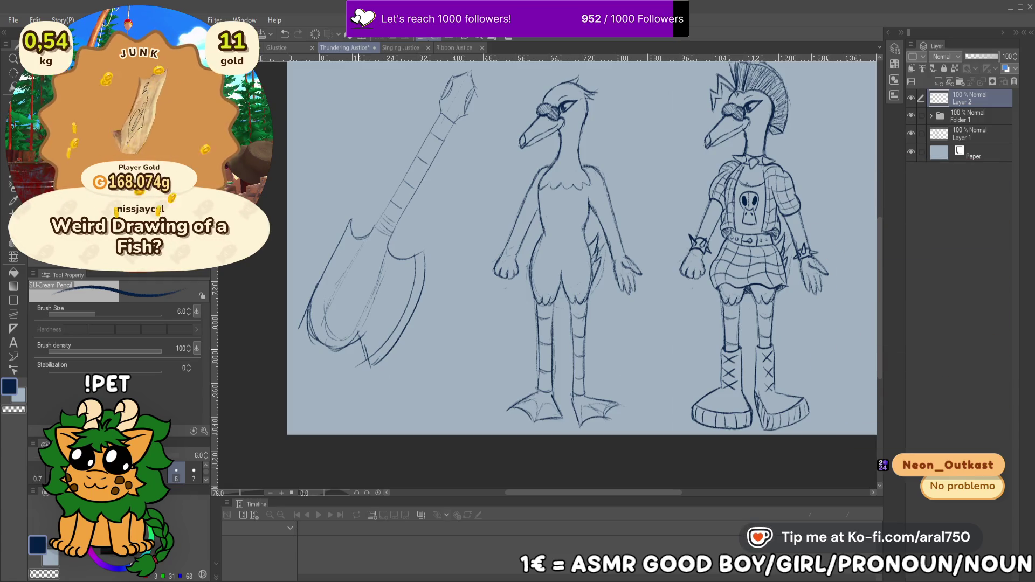
{"action": "left_click_drag", "start_coordinate": [512, 206], "coordinate": [500, 194]}
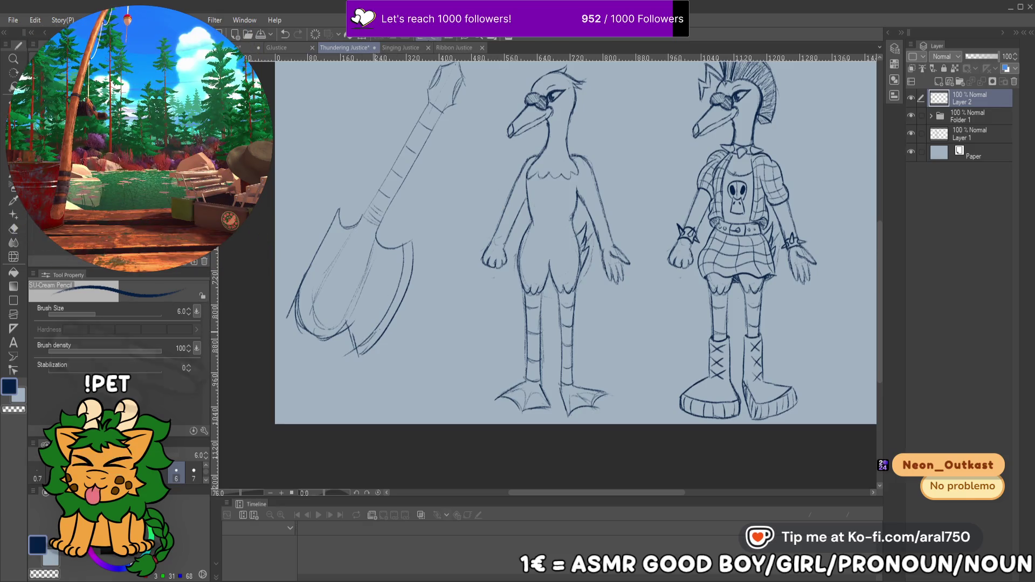
{"action": "left_click", "coordinate": [369, 335]}
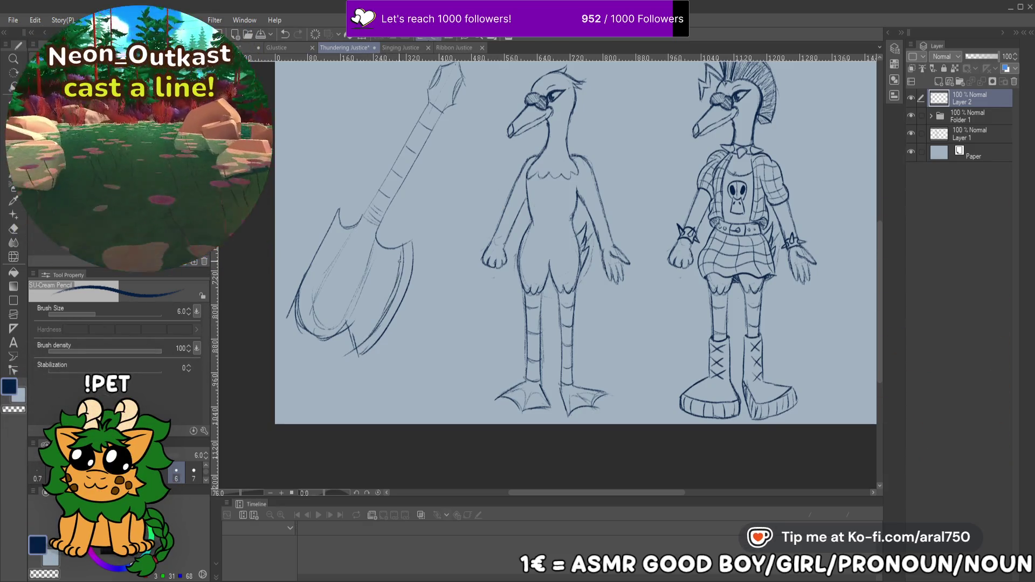
{"action": "left_click_drag", "start_coordinate": [405, 248], "coordinate": [396, 281]}
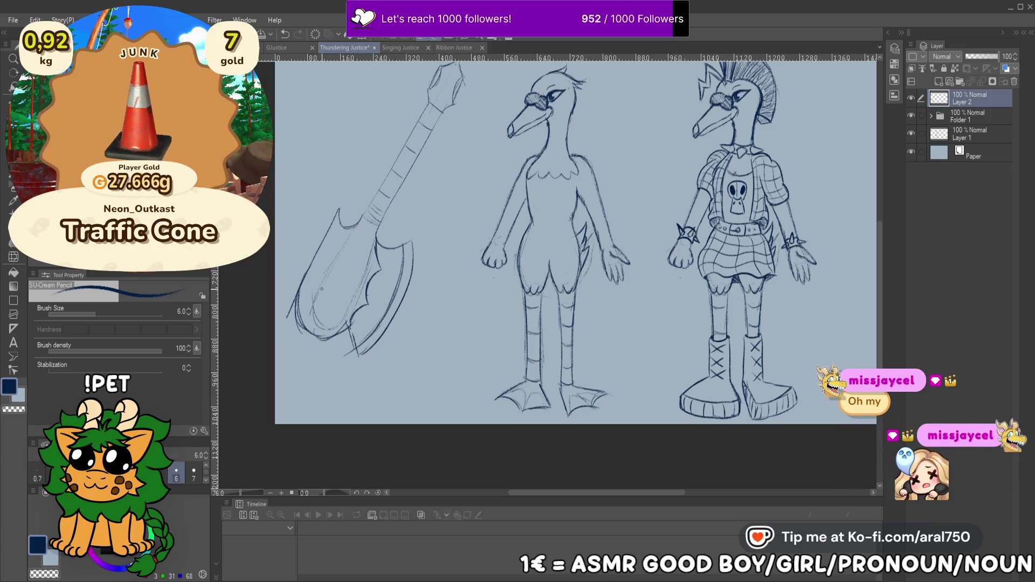
Sketch short detail strokes and a rectangular pickup shape on the axe-blade guitar body
{"action": "left_click_drag", "start_coordinate": [310, 315], "coordinate": [335, 307]}
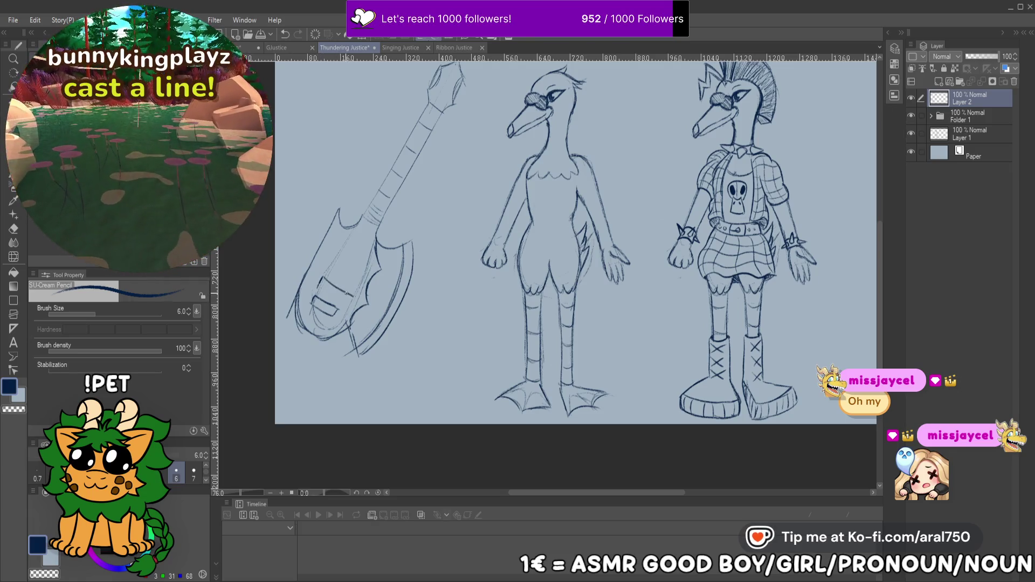
{"action": "left_click_drag", "start_coordinate": [324, 278], "coordinate": [349, 294]}
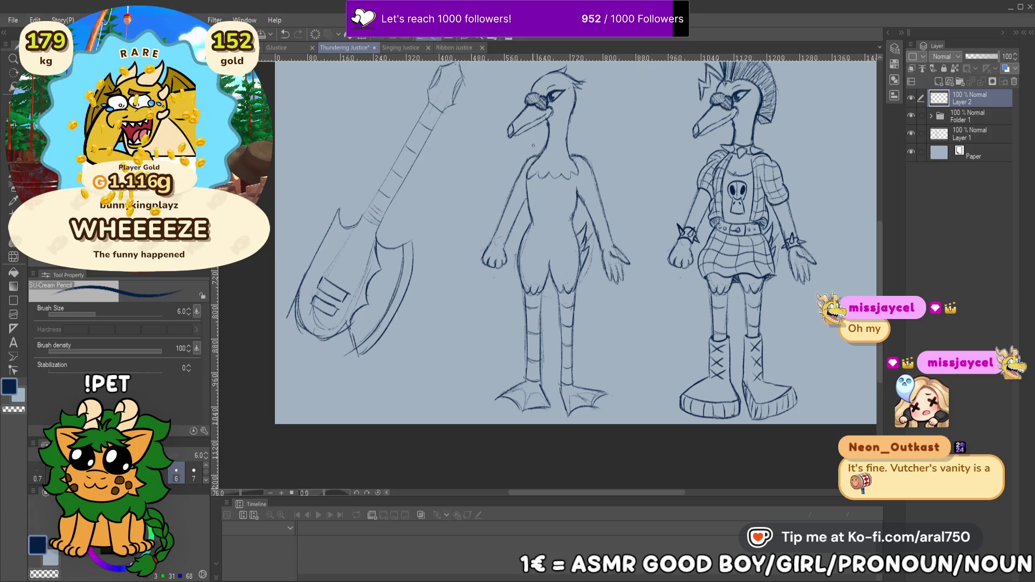
{"action": "left_click_drag", "start_coordinate": [493, 243], "coordinate": [493, 249]}
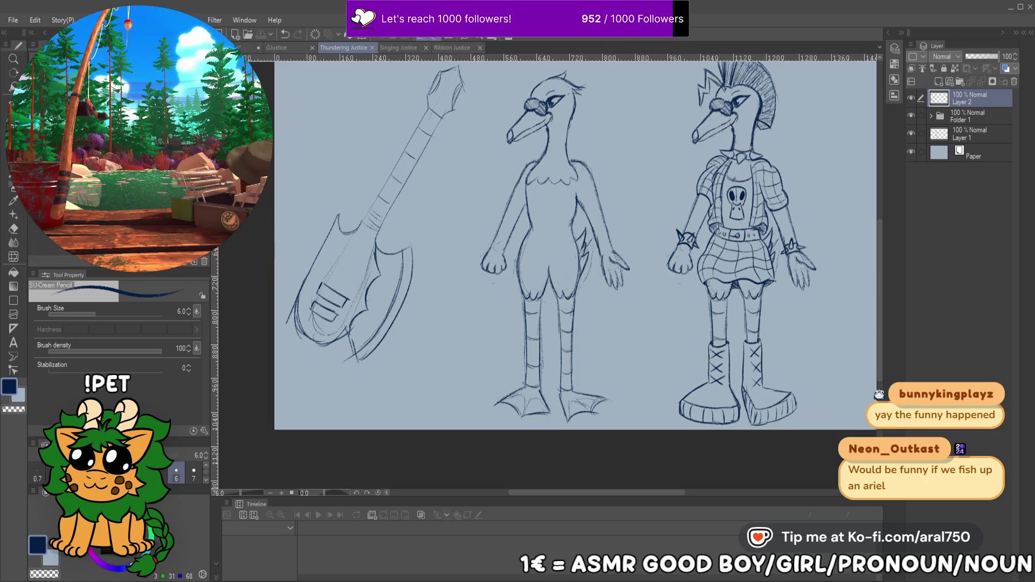
{"action": "left_click_drag", "start_coordinate": [408, 249], "coordinate": [348, 249]}
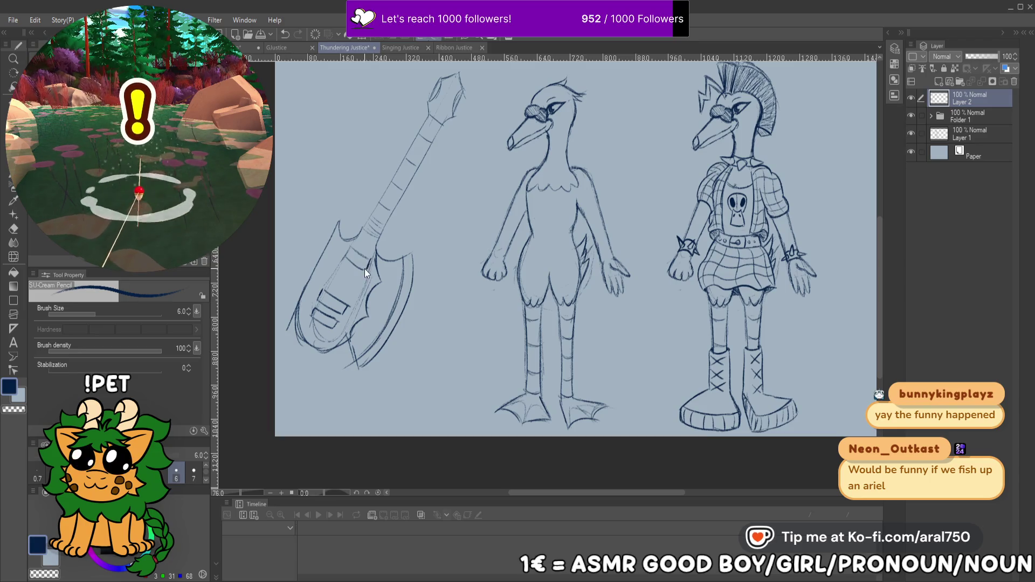
Pencil a lightning bolt and hatched pickup details onto the guitar body
{"action": "mouse_move", "coordinate": [343, 257]}
{"action": "left_mouse_down"}
{"action": "mouse_move", "coordinate": [366, 269]}
{"action": "mouse_move", "coordinate": [367, 257]}
{"action": "left_mouse_up"}
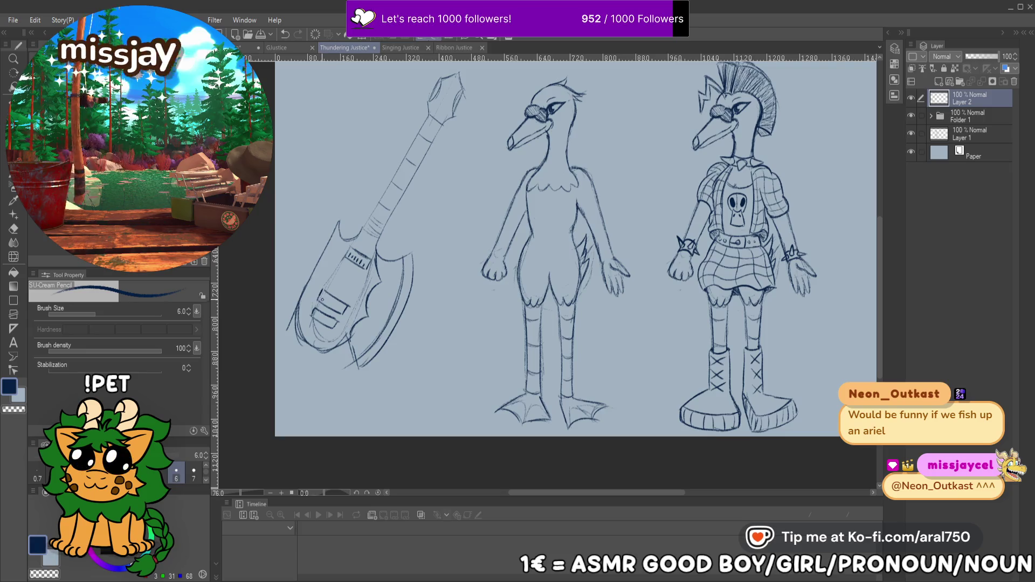
{"action": "left_click_drag", "start_coordinate": [321, 295], "coordinate": [340, 311]}
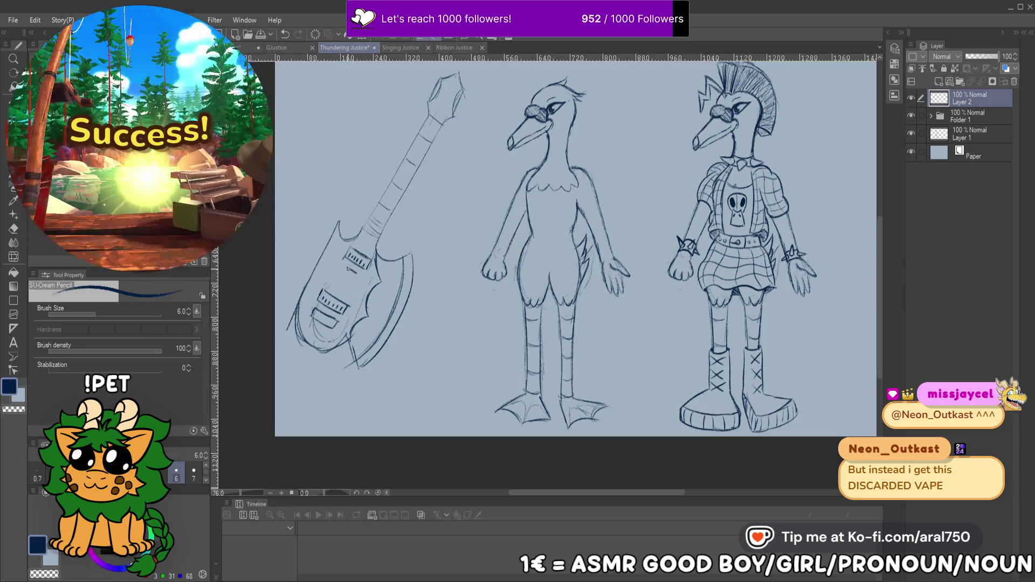
{"action": "left_click_drag", "start_coordinate": [351, 269], "coordinate": [339, 275]}
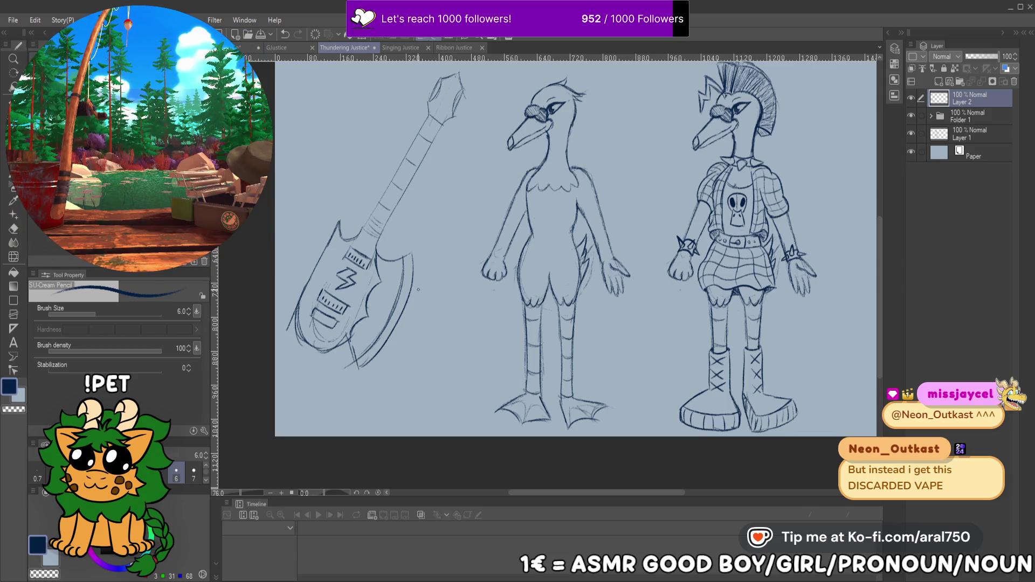
Redo a headstock stroke and dot three tuning pegs at brush size 8
{"action": "left_click_drag", "start_coordinate": [398, 235], "coordinate": [394, 265]}
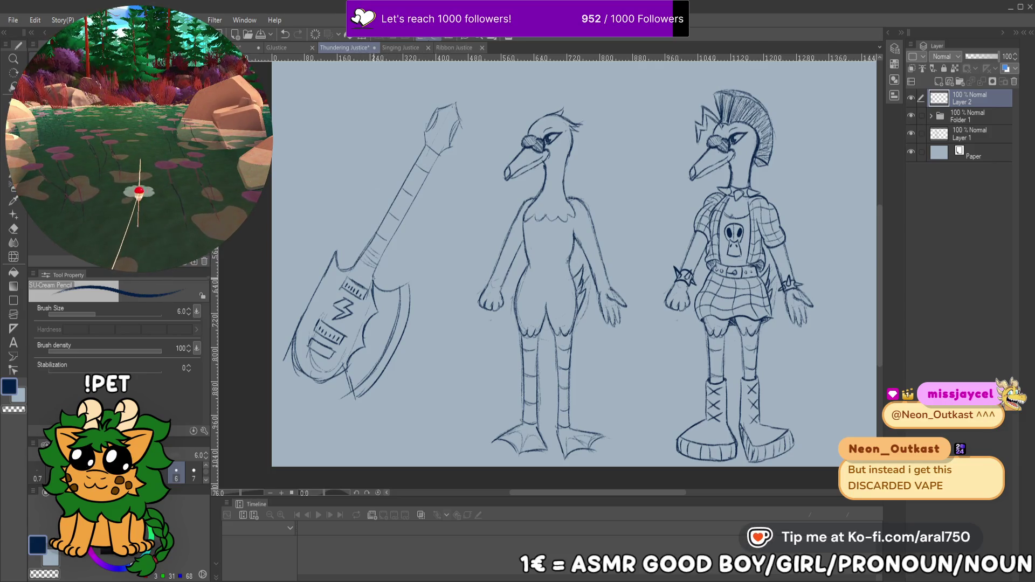
{"action": "mouse_move", "coordinate": [446, 96]}
{"action": "left_mouse_down"}
{"action": "mouse_move", "coordinate": [415, 173]}
{"action": "mouse_move", "coordinate": [425, 162]}
{"action": "mouse_move", "coordinate": [447, 175]}
{"action": "left_mouse_up"}
{"action": "key", "text": "ctrl+z"}
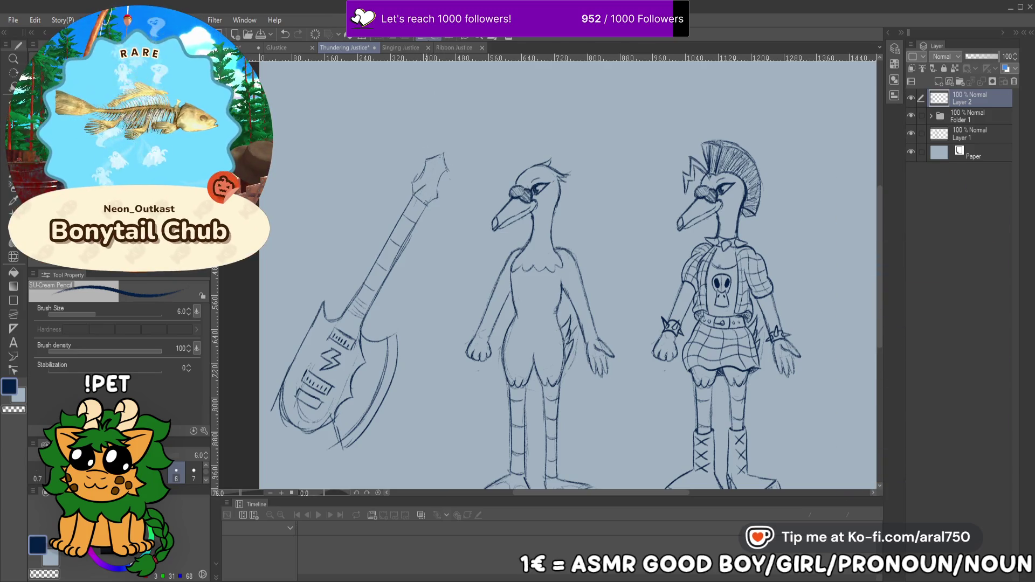
{"action": "left_click_drag", "start_coordinate": [415, 197], "coordinate": [429, 187]}
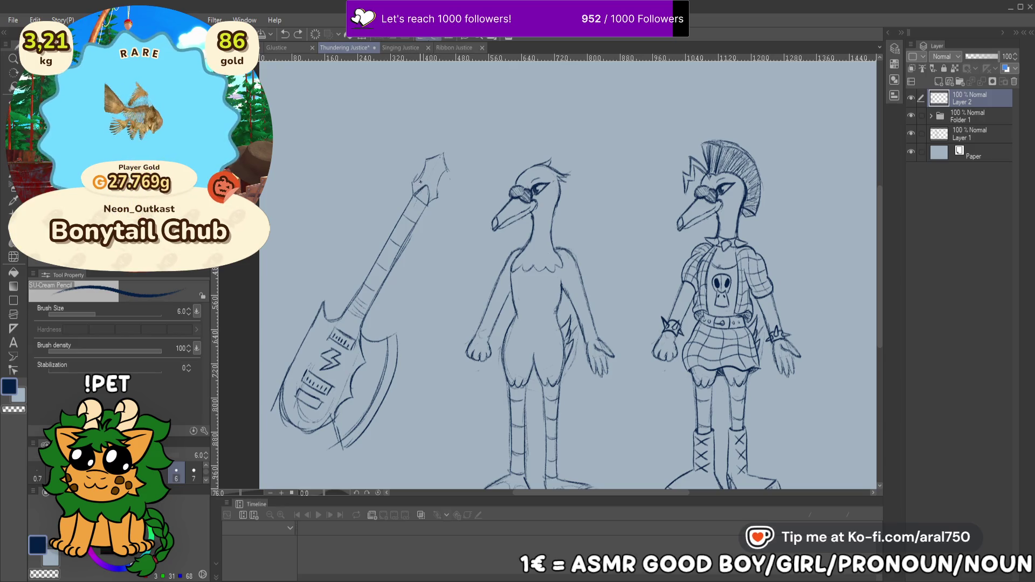
{"action": "scroll", "coordinate": [421, 183], "scroll_direction": "up", "scroll_amount": 2}
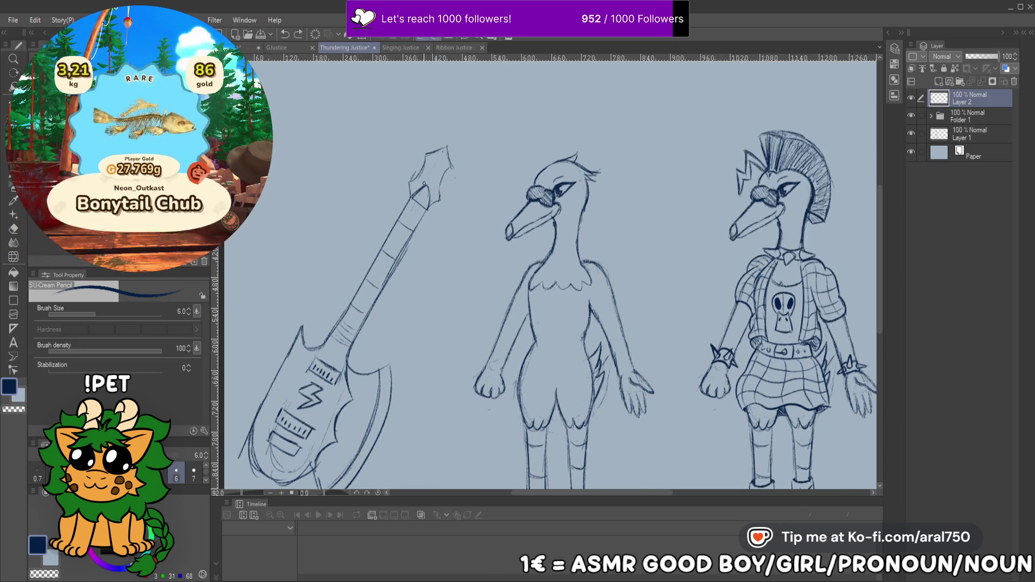
{"action": "key", "text": "bracketright"}
{"action": "key", "text": "bracketright"}
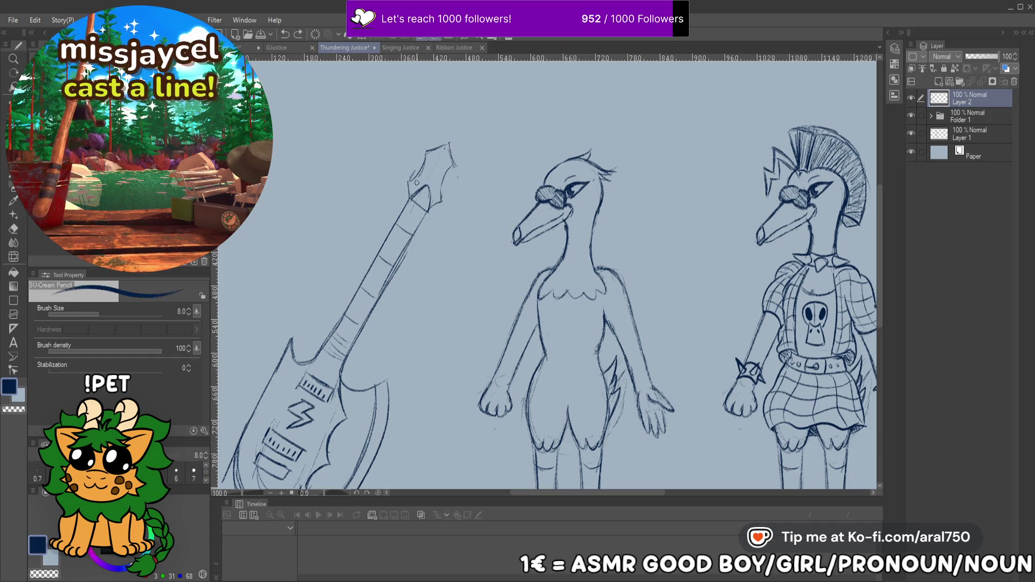
{"action": "left_click", "coordinate": [417, 183]}
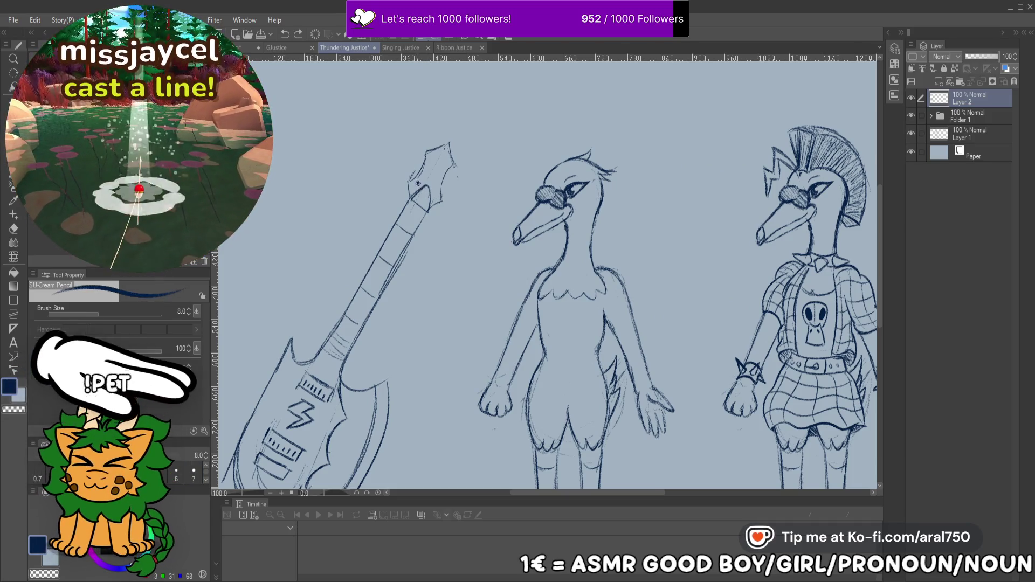
{"action": "left_click", "coordinate": [430, 171]}
{"action": "left_click", "coordinate": [431, 157]}
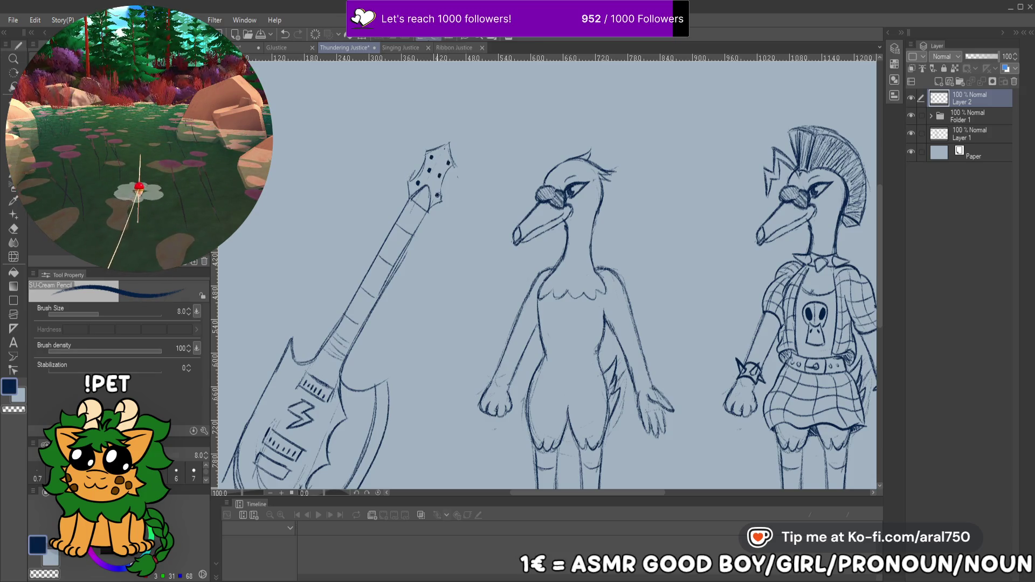
Rotate the guitar on Layer 2 so it stands upright
{"action": "key", "text": "ctrl+0"}
{"action": "key", "text": "ctrl+t"}
{"action": "mouse_move", "coordinate": [507, 184]}
{"action": "left_mouse_down"}
{"action": "mouse_move", "coordinate": [460, 128]}
{"action": "mouse_move", "coordinate": [429, 174]}
{"action": "left_mouse_up"}
{"action": "key", "text": "Return"}
Clean up the headstock, redraw its pointed tip and add two tuning pegs
{"action": "scroll", "coordinate": [429, 174], "scroll_direction": "up", "scroll_amount": 3}
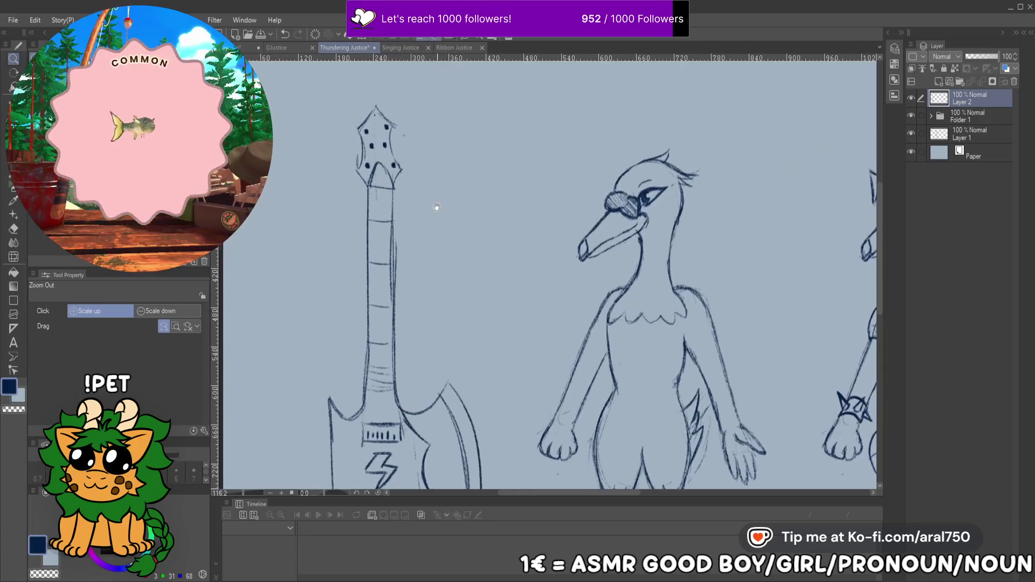
{"action": "key", "text": "p"}
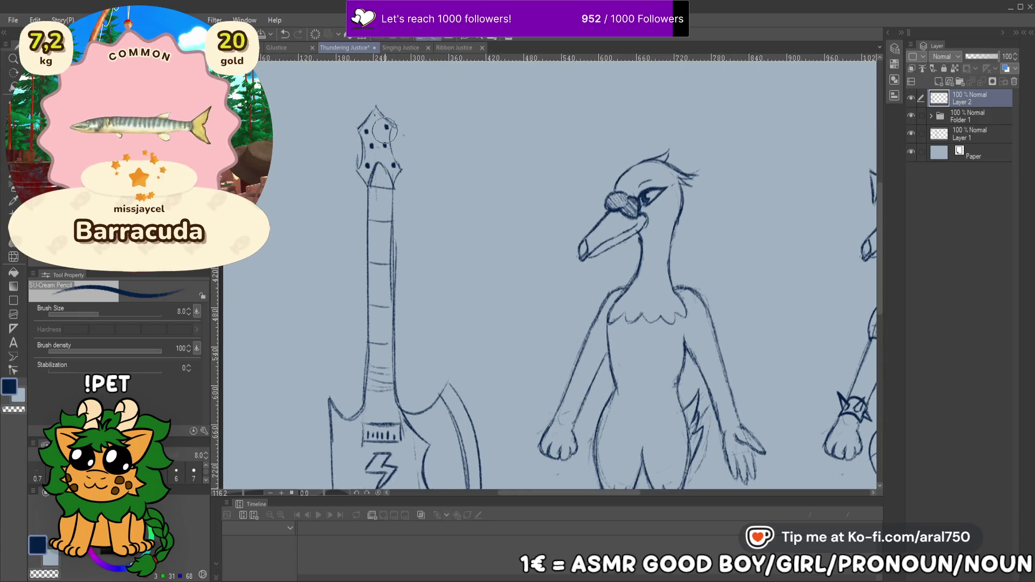
{"action": "mouse_move", "coordinate": [367, 164]}
{"action": "left_mouse_down"}
{"action": "mouse_move", "coordinate": [396, 166]}
{"action": "mouse_move", "coordinate": [377, 101]}
{"action": "mouse_move", "coordinate": [370, 125]}
{"action": "mouse_move", "coordinate": [388, 116]}
{"action": "mouse_move", "coordinate": [400, 176]}
{"action": "left_mouse_up"}
{"action": "mouse_move", "coordinate": [370, 97]}
{"action": "left_mouse_down"}
{"action": "mouse_move", "coordinate": [353, 162]}
{"action": "mouse_move", "coordinate": [378, 157]}
{"action": "mouse_move", "coordinate": [382, 128]}
{"action": "left_mouse_up"}
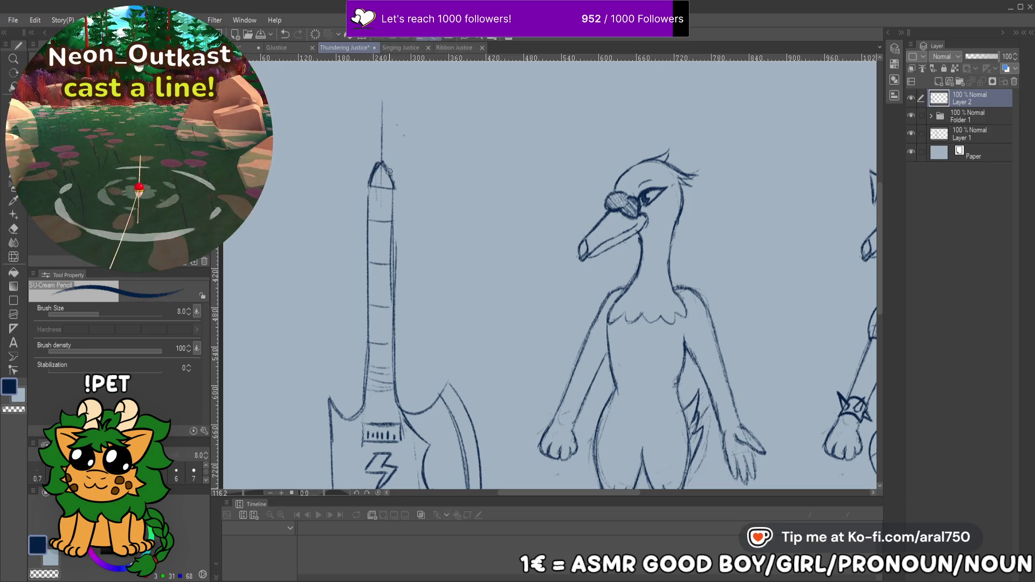
{"action": "mouse_move", "coordinate": [381, 102]}
{"action": "left_mouse_down"}
{"action": "mouse_move", "coordinate": [361, 122]}
{"action": "mouse_move", "coordinate": [401, 118]}
{"action": "mouse_move", "coordinate": [365, 131]}
{"action": "mouse_move", "coordinate": [359, 171]}
{"action": "mouse_move", "coordinate": [371, 185]}
{"action": "left_mouse_up"}
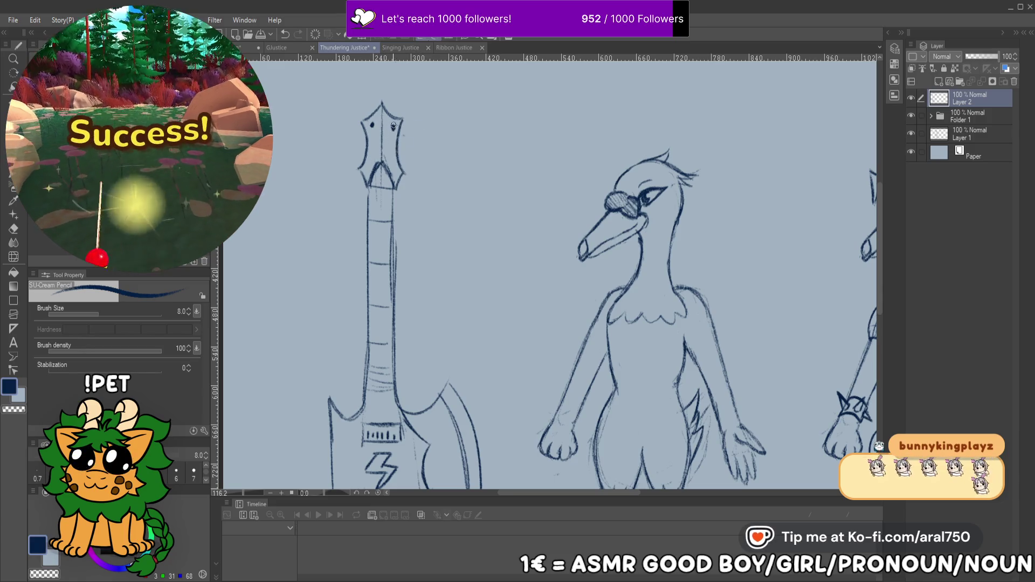
{"action": "left_click_drag", "start_coordinate": [371, 124], "coordinate": [392, 125]}
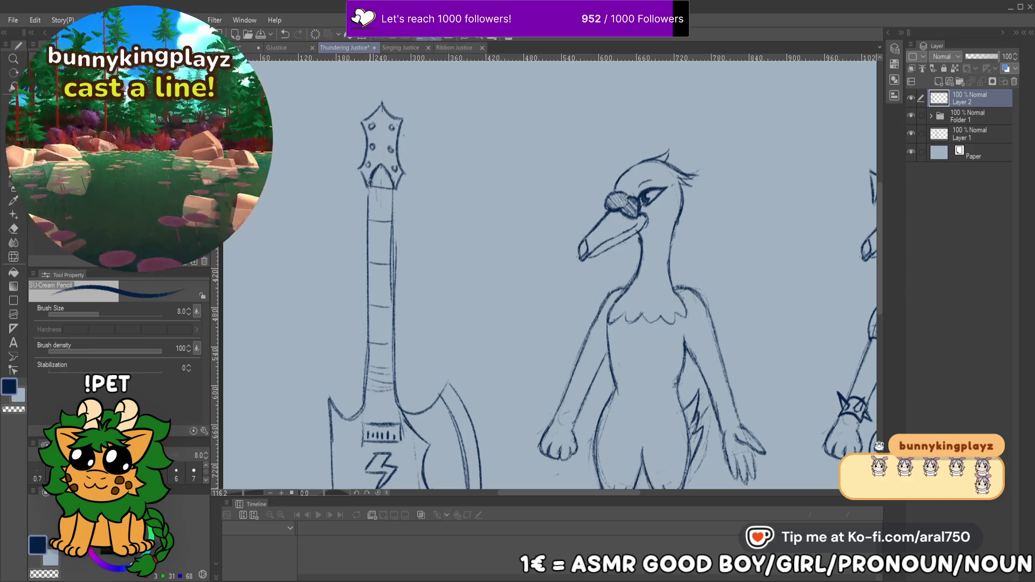
Reinforce the lower edge of the axe blade with a pencil stroke
{"action": "left_click_drag", "start_coordinate": [384, 253], "coordinate": [383, 215]}
{"action": "scroll", "coordinate": [382, 215], "scroll_direction": "down", "scroll_amount": 4}
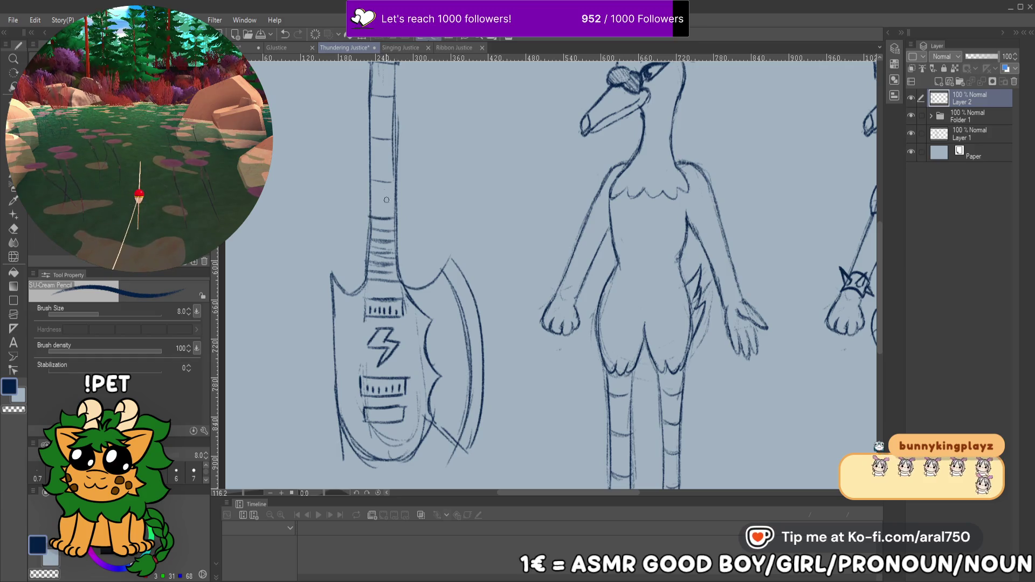
{"action": "left_click_drag", "start_coordinate": [373, 144], "coordinate": [366, 178]}
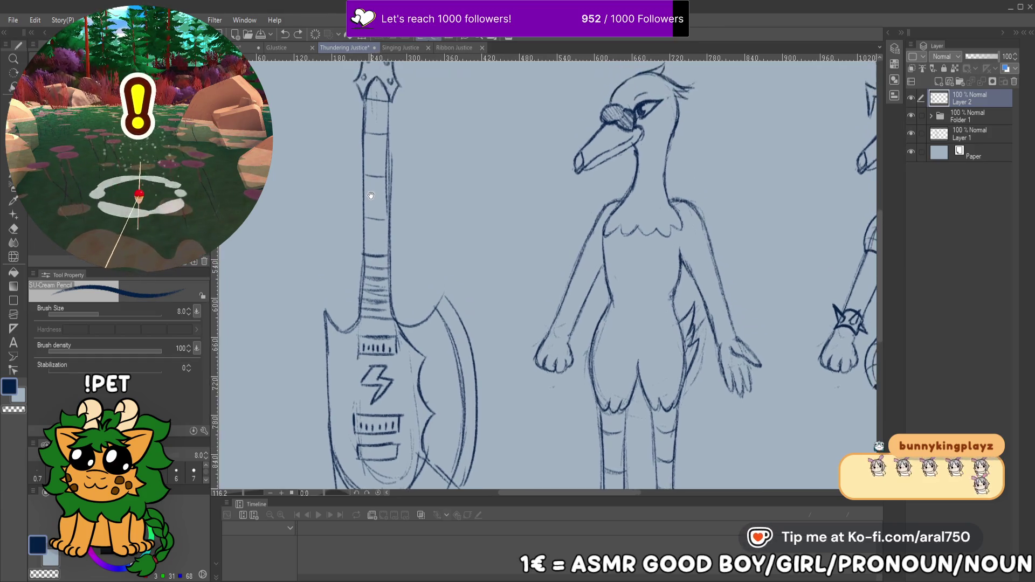
{"action": "left_click_drag", "start_coordinate": [390, 230], "coordinate": [365, 100]}
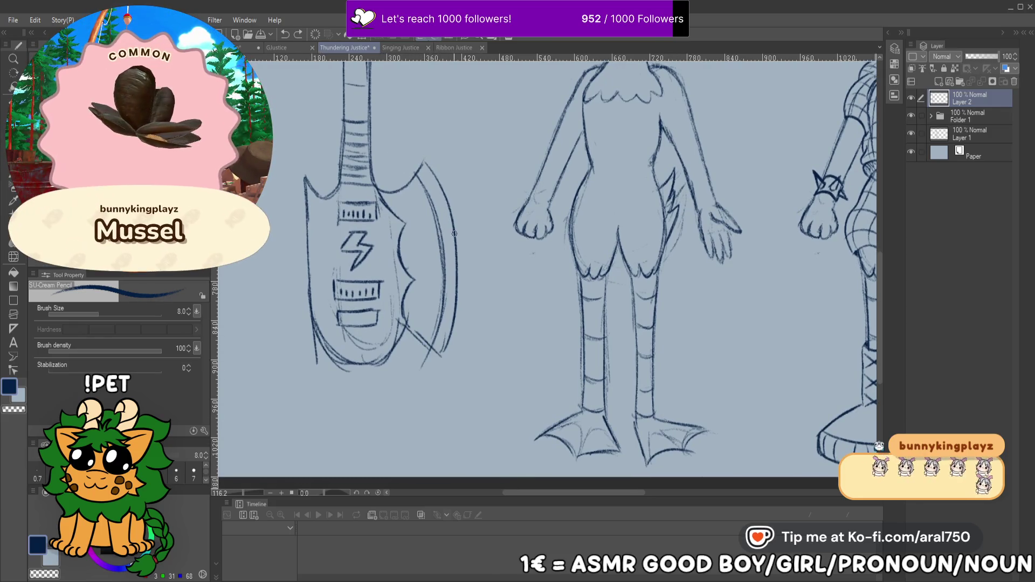
{"action": "left_click_drag", "start_coordinate": [424, 360], "coordinate": [421, 368]}
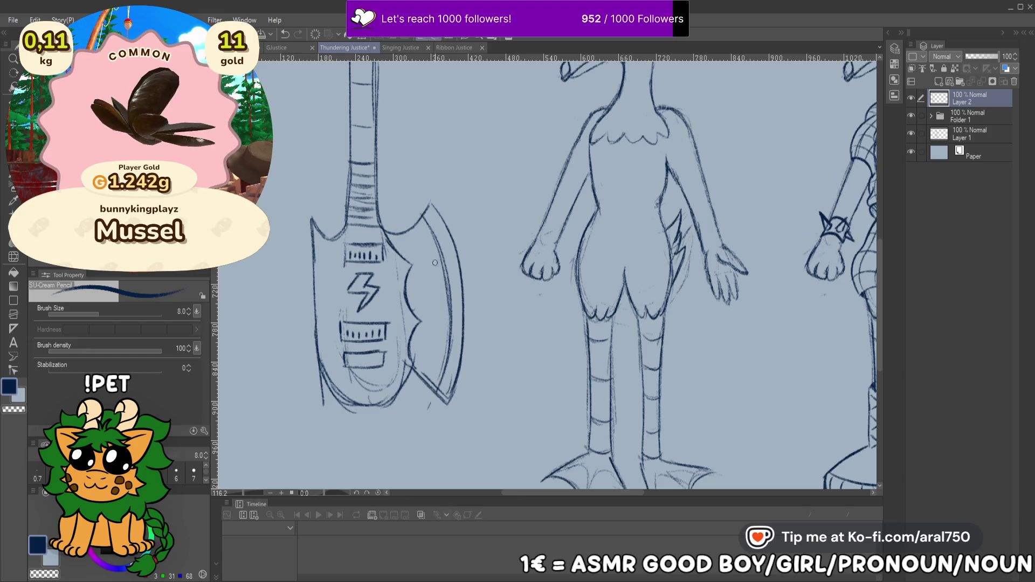
Zoom out until the whole page with all three sketches is visible
{"action": "left_click", "coordinate": [493, 282], "text": "alt"}
{"action": "left_click", "coordinate": [492, 281], "text": "alt"}
{"action": "left_click", "coordinate": [493, 282]}
{"action": "left_click", "coordinate": [530, 280], "text": "alt"}
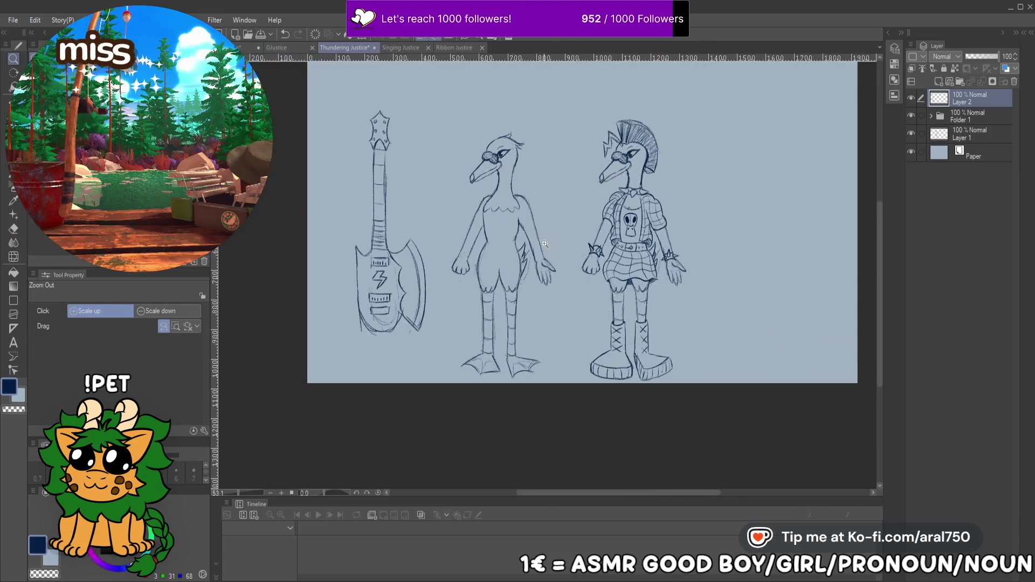
Draw a pencil line along the bottom edge of the axe guitar
{"action": "left_click", "coordinate": [486, 253]}
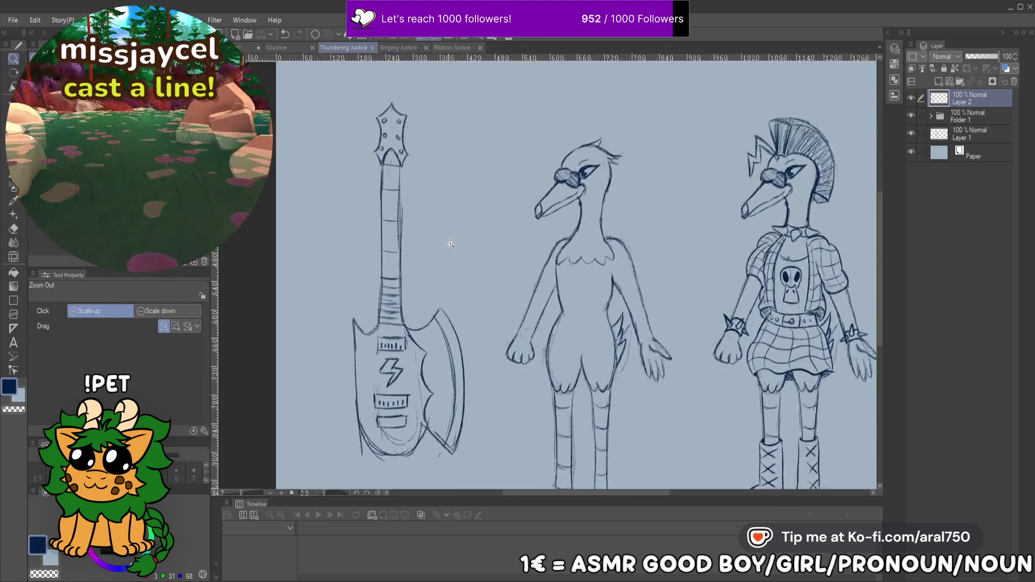
{"action": "left_click", "coordinate": [436, 231], "text": "alt"}
{"action": "left_click", "coordinate": [435, 230]}
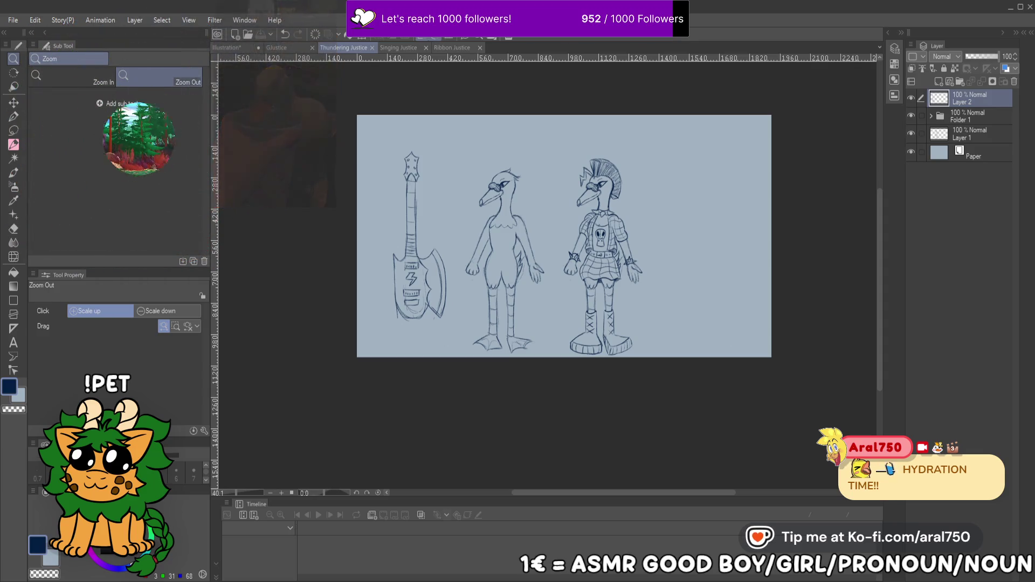
{"action": "scroll", "coordinate": [450, 214], "scroll_direction": "up", "scroll_amount": 3}
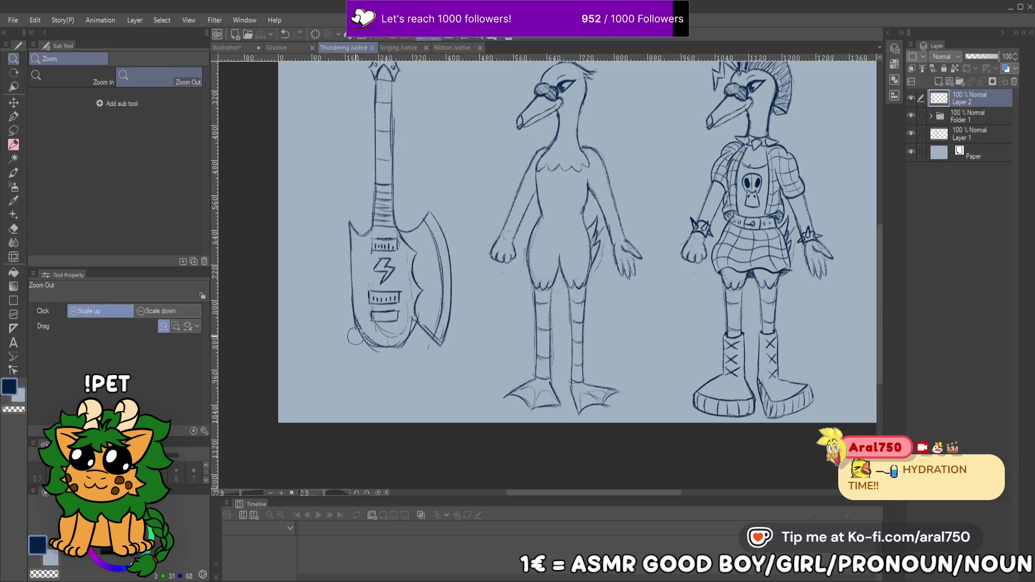
{"action": "left_click_drag", "start_coordinate": [359, 337], "coordinate": [408, 345]}
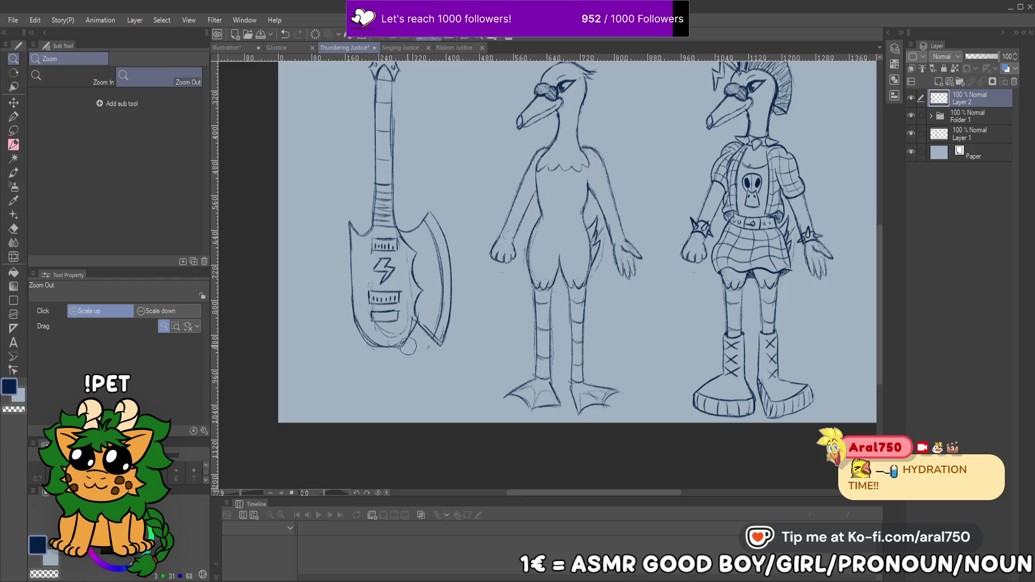
Bring the top of the page into view and add new Layer 3 for the title
{"action": "left_click_drag", "start_coordinate": [509, 218], "coordinate": [442, 291]}
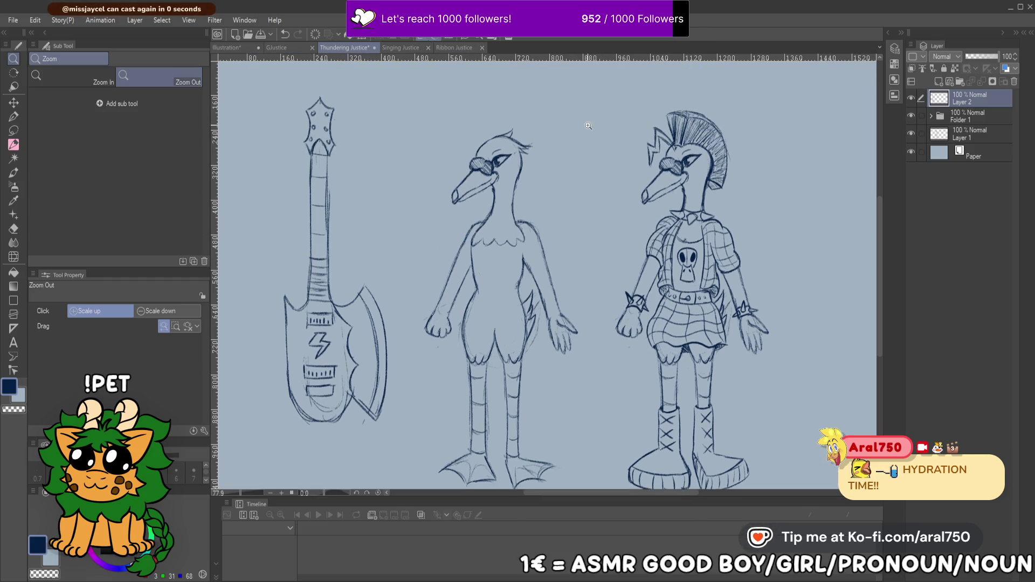
{"action": "mouse_move", "coordinate": [598, 229]}
{"action": "left_mouse_down"}
{"action": "mouse_move", "coordinate": [594, 241]}
{"action": "mouse_move", "coordinate": [582, 220]}
{"action": "mouse_move", "coordinate": [561, 279]}
{"action": "left_mouse_up"}
{"action": "key", "text": "ctrl+shift+n"}
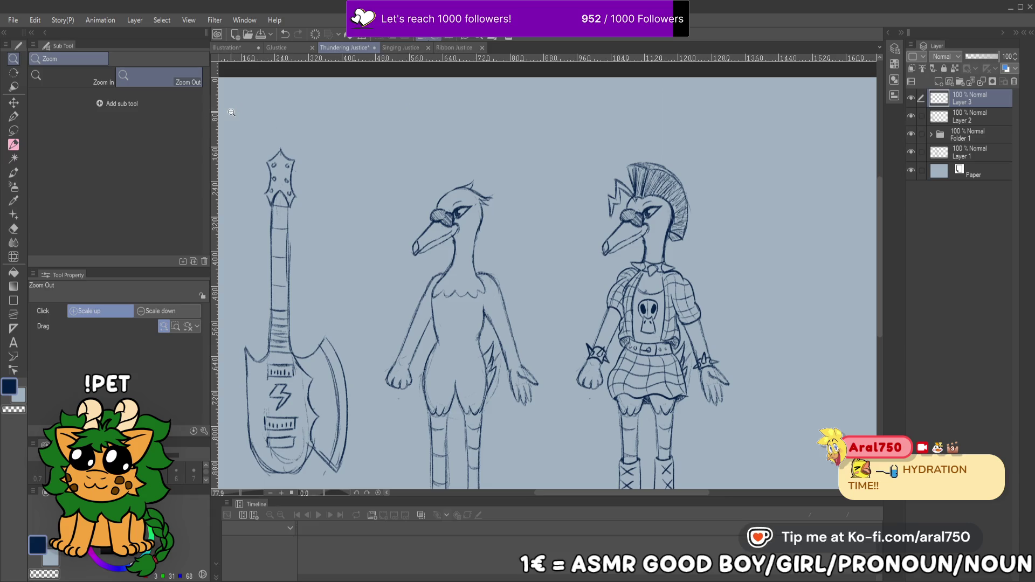
Letter 'Thundering' above the sketches, undoing a misdrawn stroke
{"action": "left_click_drag", "start_coordinate": [350, 139], "coordinate": [352, 165]}
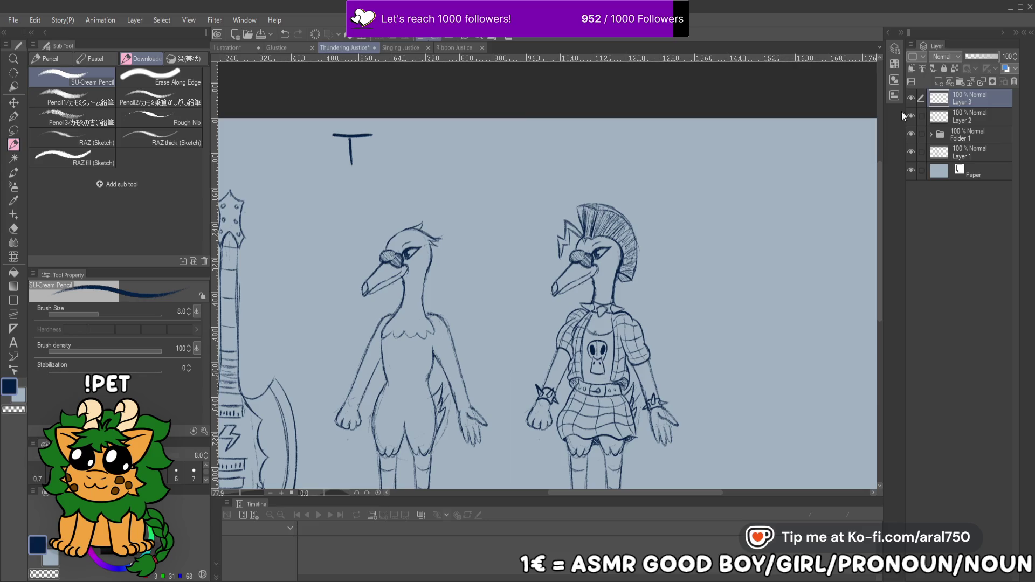
{"action": "mouse_move", "coordinate": [370, 141]}
{"action": "left_mouse_down"}
{"action": "mouse_move", "coordinate": [370, 168]}
{"action": "mouse_move", "coordinate": [379, 166]}
{"action": "mouse_move", "coordinate": [360, 165]}
{"action": "mouse_move", "coordinate": [418, 166]}
{"action": "mouse_move", "coordinate": [437, 151]}
{"action": "mouse_move", "coordinate": [423, 157]}
{"action": "mouse_move", "coordinate": [451, 176]}
{"action": "left_mouse_up"}
{"action": "key", "text": "ctrl+z"}
{"action": "key", "text": "ctrl+z"}
{"action": "key", "text": "ctrl+z"}
{"action": "key", "text": "ctrl+z"}
{"action": "key", "text": "ctrl+z"}
{"action": "key", "text": "ctrl+z"}
{"action": "key", "text": "ctrl+z"}
{"action": "left_click", "coordinate": [432, 154]}
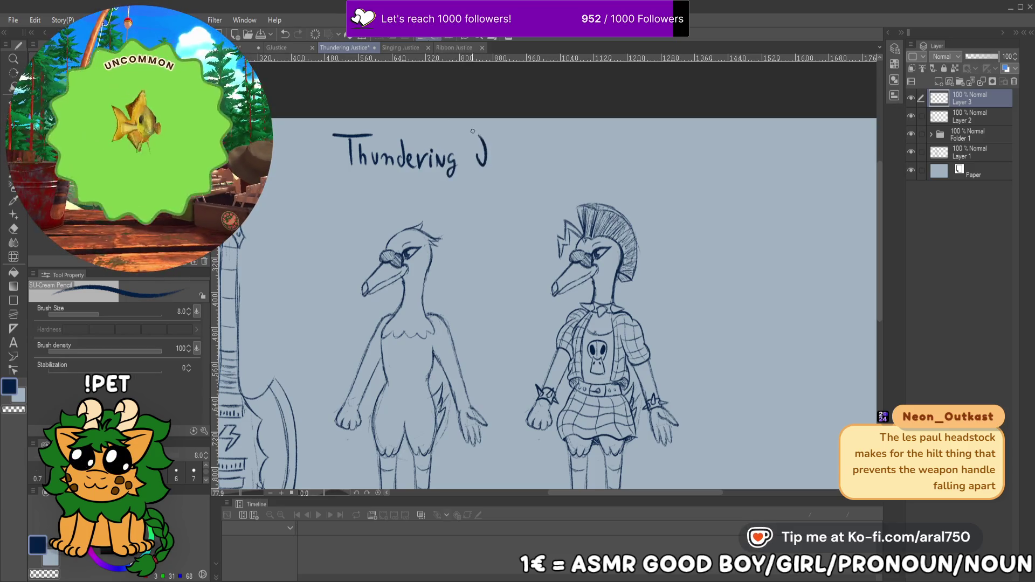
Redo 'Justice' with a larger J and recentre the page on the full title
{"action": "key", "text": "ctrl+z"}
{"action": "key", "text": "ctrl+z"}
{"action": "mouse_move", "coordinate": [469, 153]}
{"action": "left_mouse_down"}
{"action": "mouse_move", "coordinate": [495, 130]}
{"action": "mouse_move", "coordinate": [499, 166]}
{"action": "mouse_move", "coordinate": [502, 151]}
{"action": "left_mouse_up"}
{"action": "left_click_drag", "start_coordinate": [513, 149], "coordinate": [511, 161]}
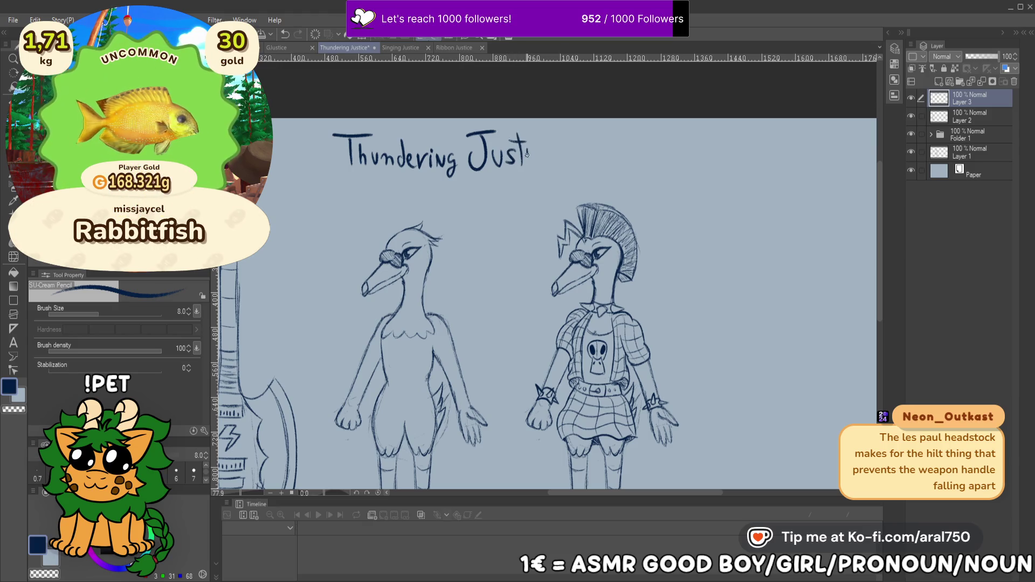
{"action": "mouse_move", "coordinate": [529, 150]}
{"action": "left_mouse_down"}
{"action": "mouse_move", "coordinate": [528, 166]}
{"action": "mouse_move", "coordinate": [568, 168]}
{"action": "left_mouse_up"}
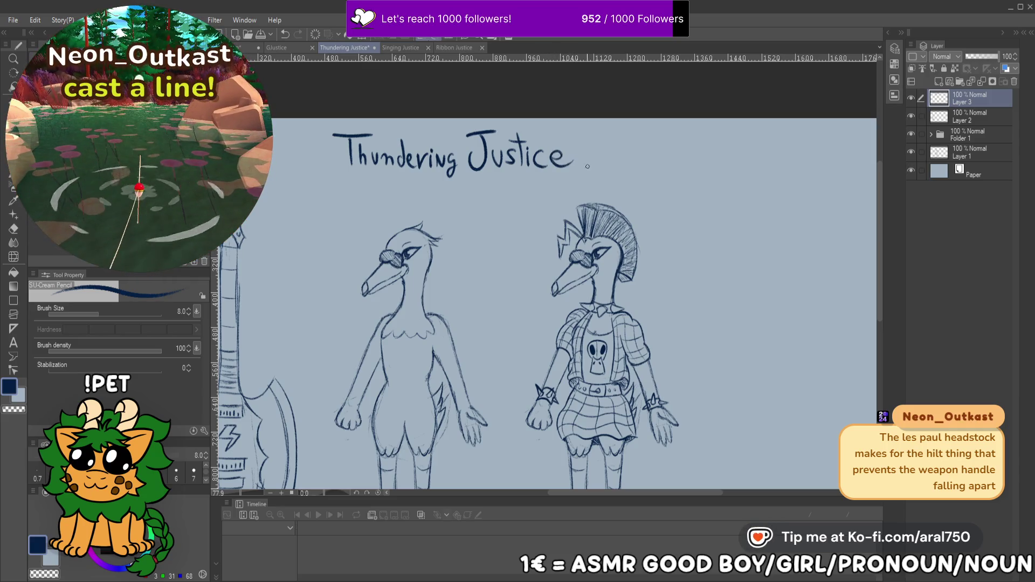
{"action": "scroll", "coordinate": [587, 167], "scroll_direction": "down", "scroll_amount": 5}
{"action": "scroll", "coordinate": [561, 264], "scroll_direction": "up", "scroll_amount": 3}
{"action": "left_click_drag", "start_coordinate": [531, 390], "coordinate": [538, 388]}
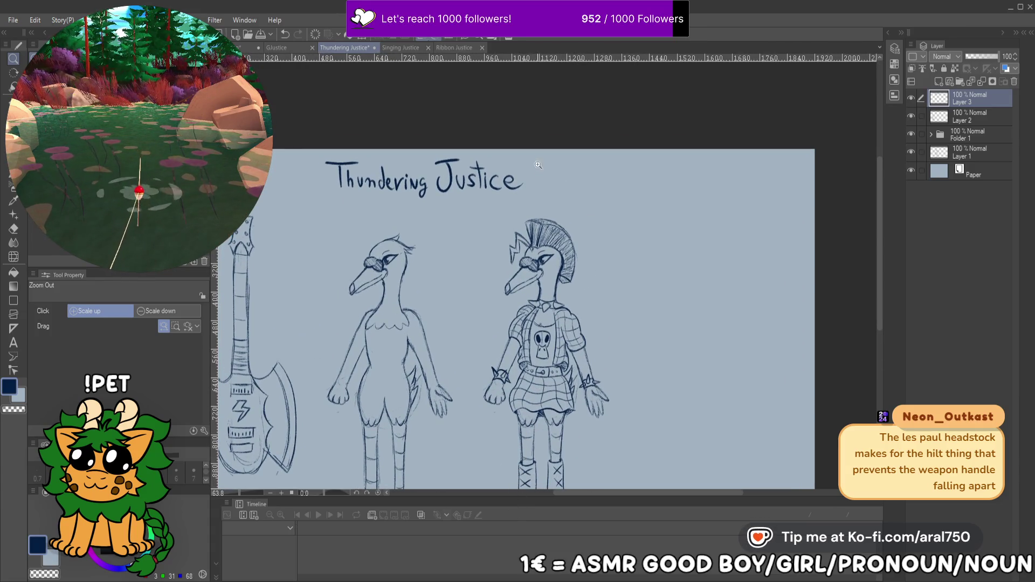
{"action": "mouse_move", "coordinate": [541, 273]}
{"action": "left_mouse_down"}
{"action": "mouse_move", "coordinate": [560, 246]}
{"action": "mouse_move", "coordinate": [536, 217]}
{"action": "left_mouse_up"}
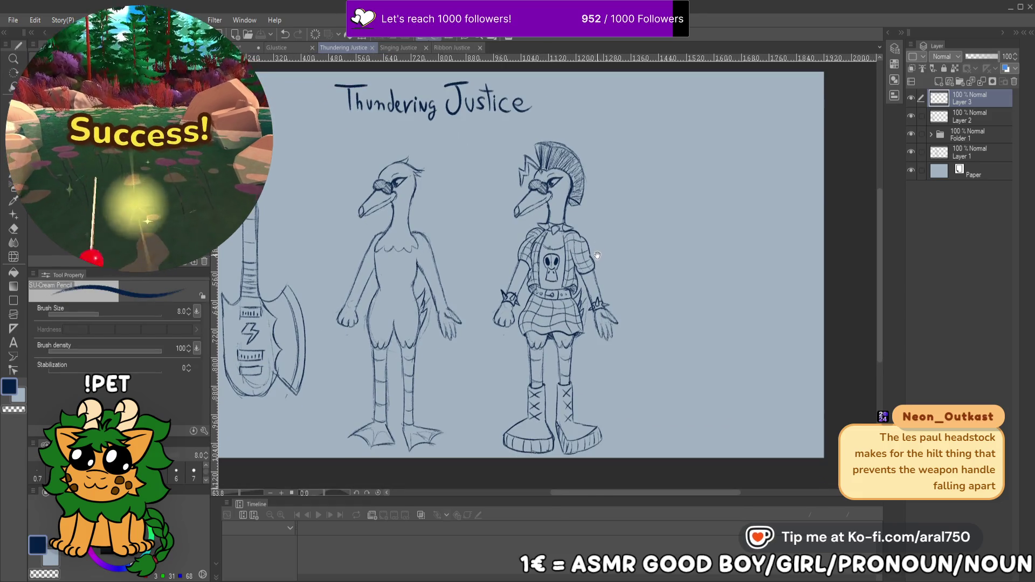
{"action": "mouse_move", "coordinate": [585, 278]}
{"action": "left_mouse_down"}
{"action": "mouse_move", "coordinate": [608, 273]}
{"action": "mouse_move", "coordinate": [579, 292]}
{"action": "left_mouse_up"}
Show the title layer, zoom in and handwrite '(Vivian' after the title
{"action": "left_click", "coordinate": [910, 98]}
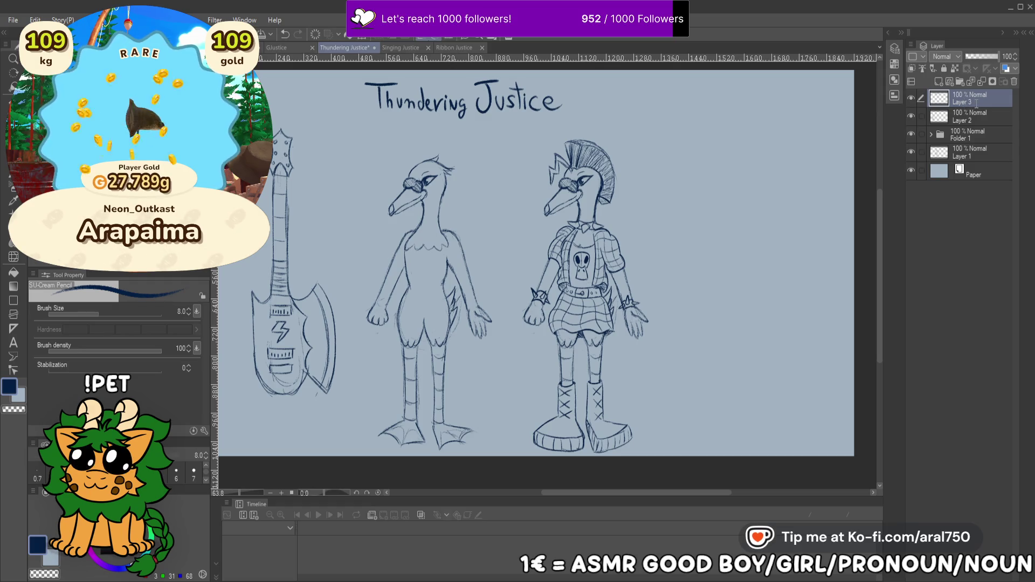
{"action": "left_click", "coordinate": [606, 182]}
{"action": "left_click", "coordinate": [606, 183]}
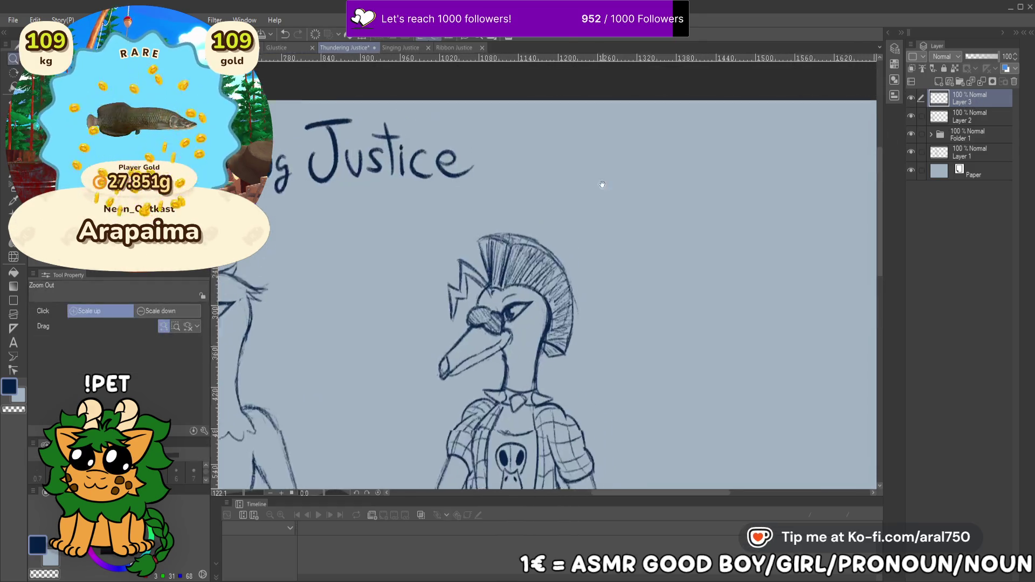
{"action": "key", "text": "p"}
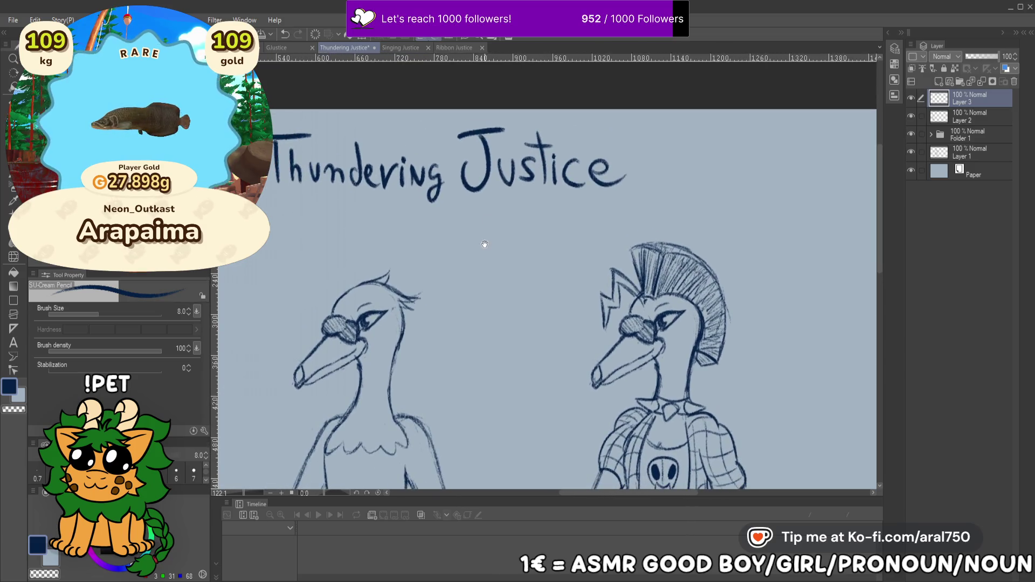
{"action": "mouse_move", "coordinate": [520, 181]}
{"action": "left_mouse_down"}
{"action": "mouse_move", "coordinate": [509, 199]}
{"action": "mouse_move", "coordinate": [541, 200]}
{"action": "mouse_move", "coordinate": [541, 233]}
{"action": "mouse_move", "coordinate": [562, 215]}
{"action": "left_mouse_up"}
{"action": "left_click", "coordinate": [542, 228]}
{"action": "left_click_drag", "start_coordinate": [566, 223], "coordinate": [567, 237]}
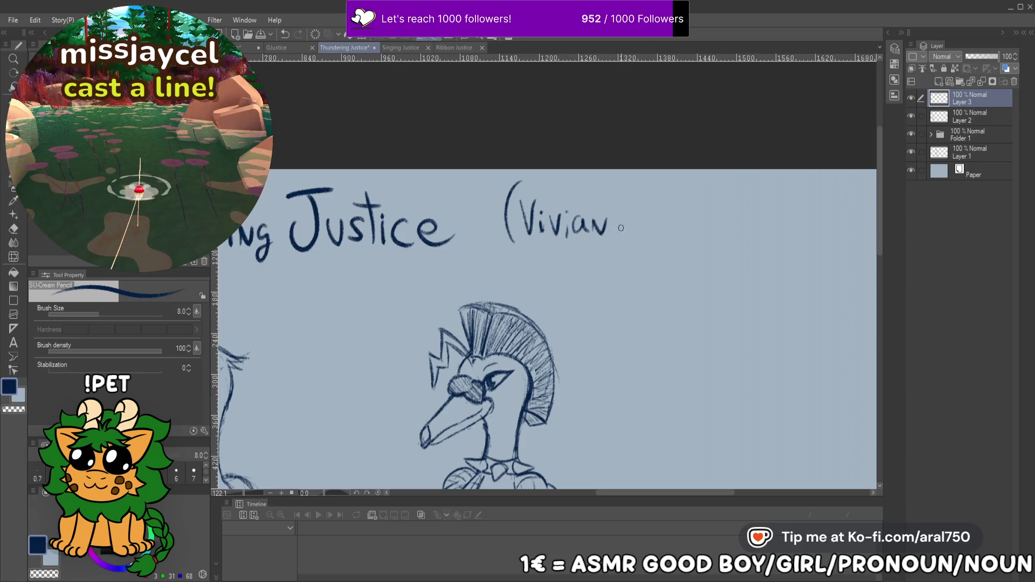
Finish the names with '/Vivs/Vivi?)', retrying stray strokes
{"action": "mouse_move", "coordinate": [641, 184]}
{"action": "left_mouse_down"}
{"action": "mouse_move", "coordinate": [617, 243]}
{"action": "mouse_move", "coordinate": [638, 217]}
{"action": "mouse_move", "coordinate": [643, 242]}
{"action": "mouse_move", "coordinate": [667, 220]}
{"action": "left_mouse_up"}
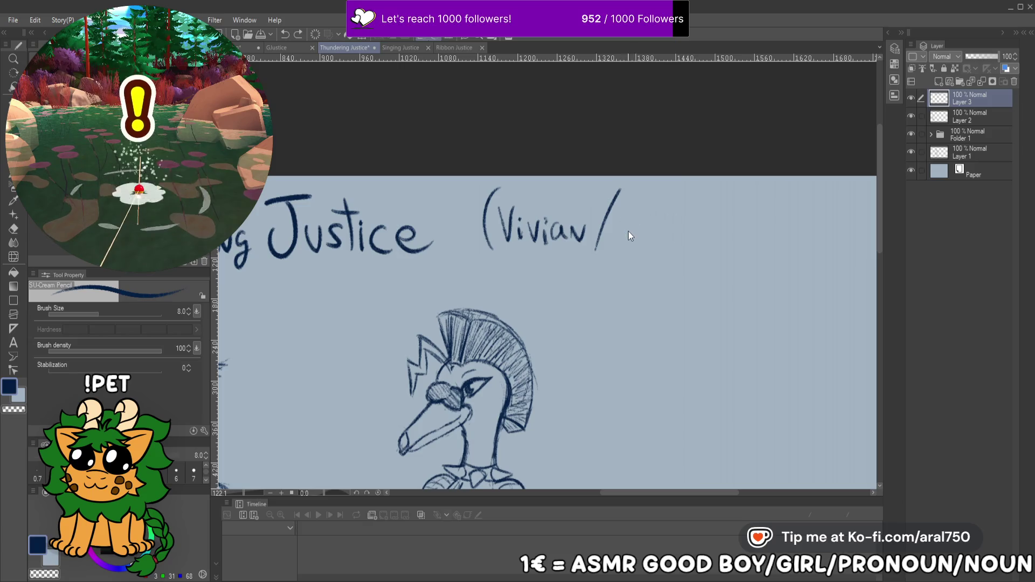
{"action": "left_click", "coordinate": [638, 218]}
{"action": "mouse_move", "coordinate": [638, 225]}
{"action": "left_mouse_down"}
{"action": "mouse_move", "coordinate": [638, 244]}
{"action": "mouse_move", "coordinate": [656, 222]}
{"action": "mouse_move", "coordinate": [663, 242]}
{"action": "mouse_move", "coordinate": [650, 234]}
{"action": "mouse_move", "coordinate": [634, 264]}
{"action": "left_mouse_up"}
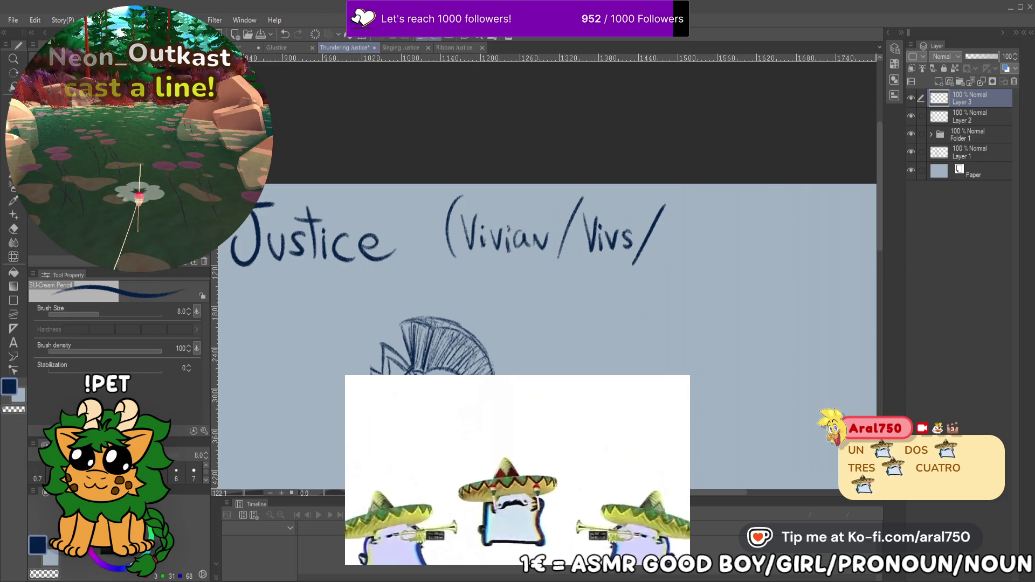
{"action": "left_click_drag", "start_coordinate": [638, 214], "coordinate": [589, 169]}
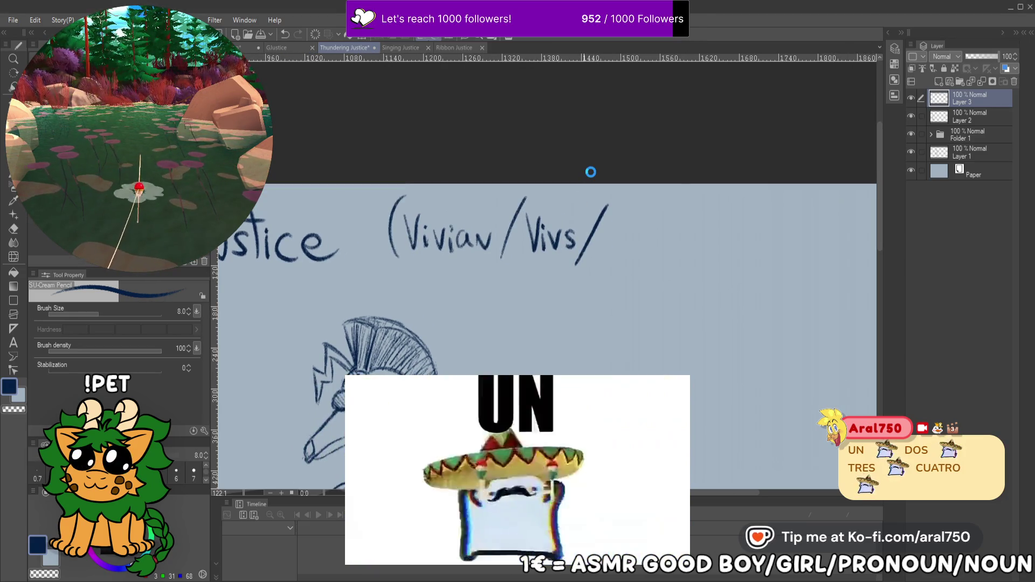
{"action": "mouse_move", "coordinate": [623, 226]}
{"action": "left_mouse_down"}
{"action": "mouse_move", "coordinate": [608, 224]}
{"action": "mouse_move", "coordinate": [597, 243]}
{"action": "left_mouse_up"}
{"action": "key", "text": "ctrl+z"}
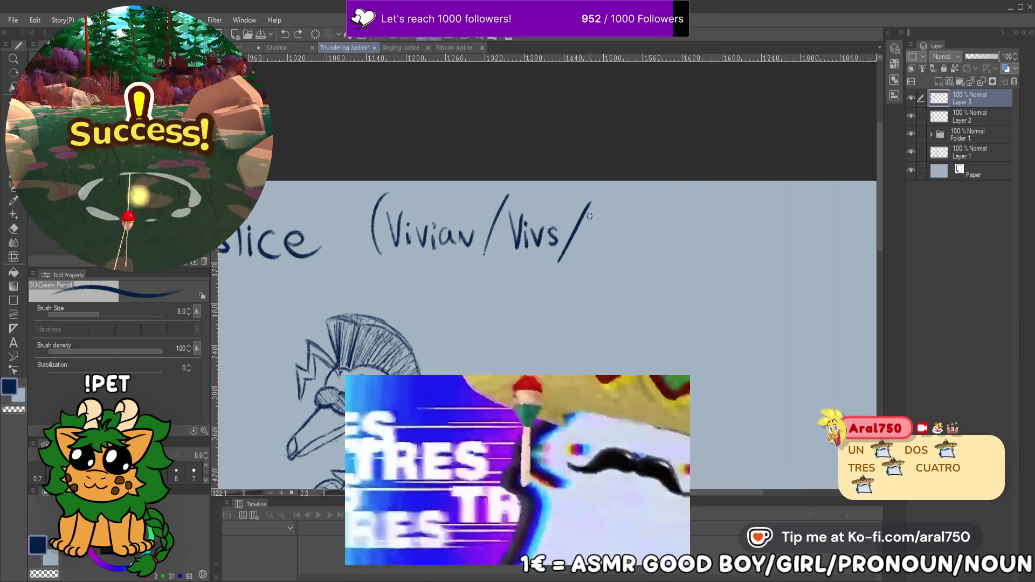
{"action": "mouse_move", "coordinate": [591, 204]}
{"action": "left_mouse_down"}
{"action": "mouse_move", "coordinate": [600, 237]}
{"action": "mouse_move", "coordinate": [609, 209]}
{"action": "mouse_move", "coordinate": [614, 244]}
{"action": "mouse_move", "coordinate": [627, 232]}
{"action": "mouse_move", "coordinate": [631, 258]}
{"action": "mouse_move", "coordinate": [628, 242]}
{"action": "mouse_move", "coordinate": [655, 226]}
{"action": "mouse_move", "coordinate": [665, 250]}
{"action": "left_mouse_up"}
{"action": "key", "text": "ctrl+z"}
{"action": "key", "text": "ctrl+z"}
{"action": "key", "text": "ctrl+z"}
{"action": "left_click", "coordinate": [628, 221]}
{"action": "left_click", "coordinate": [655, 239]}
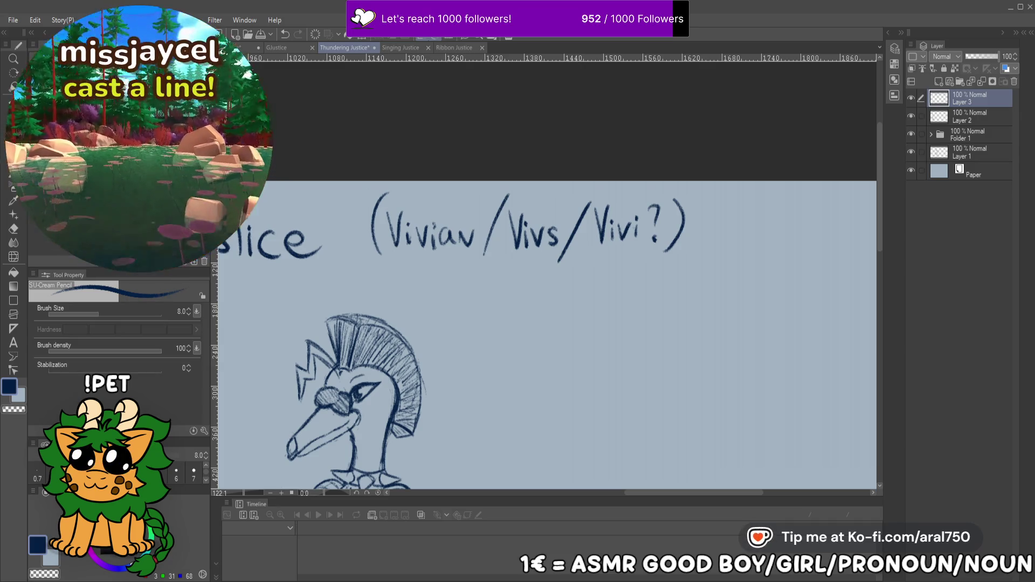
{"action": "scroll", "coordinate": [629, 222], "scroll_direction": "down", "scroll_amount": 5}
Zoom in and redraw the n in Vivian with the pencil
{"action": "scroll", "coordinate": [629, 222], "scroll_direction": "up", "scroll_amount": 2}
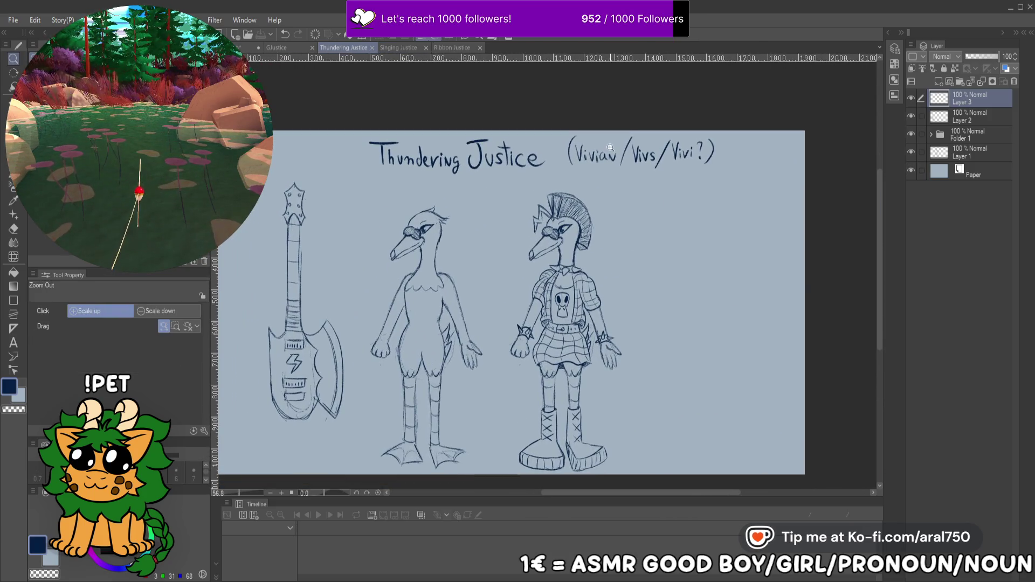
{"action": "scroll", "coordinate": [563, 175], "scroll_direction": "up", "scroll_amount": 5}
{"action": "key", "text": "p"}
{"action": "left_click_drag", "start_coordinate": [585, 198], "coordinate": [595, 170]}
Zoom out, save the character sheet and recentre the page
{"action": "key", "text": "/"}
{"action": "scroll", "coordinate": [654, 255], "scroll_direction": "down", "scroll_amount": 6}
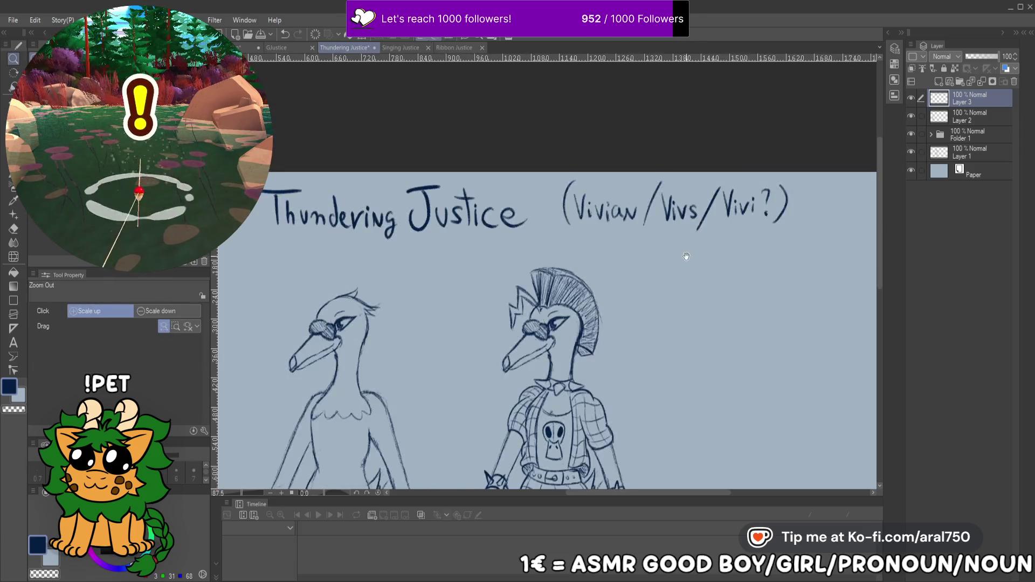
{"action": "key", "text": "ctrl+s"}
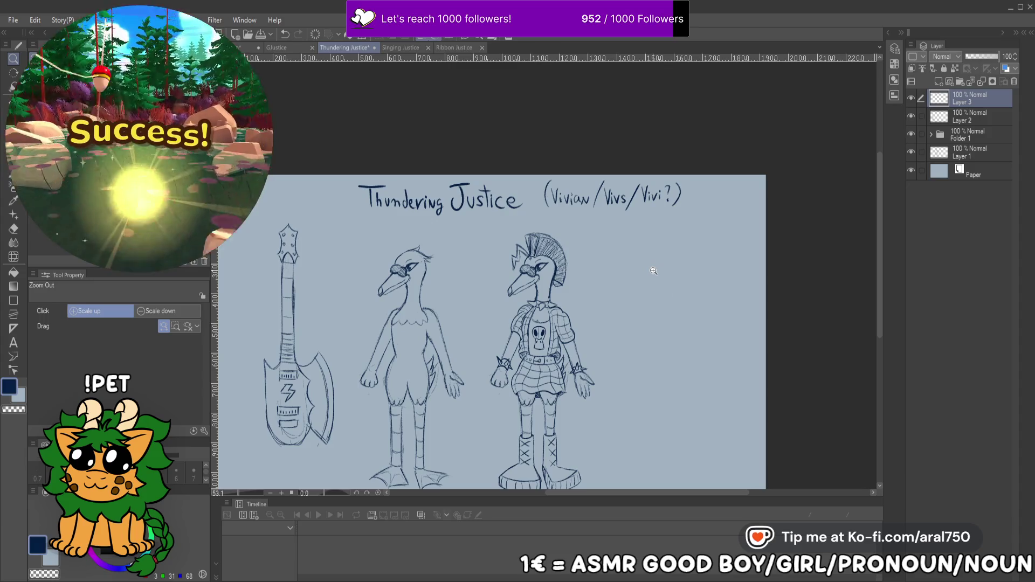
{"action": "mouse_move", "coordinate": [652, 269]}
{"action": "left_mouse_down"}
{"action": "mouse_move", "coordinate": [590, 256]}
{"action": "mouse_move", "coordinate": [590, 273]}
{"action": "mouse_move", "coordinate": [578, 243]}
{"action": "mouse_move", "coordinate": [580, 254]}
{"action": "mouse_move", "coordinate": [589, 247]}
{"action": "left_mouse_up"}
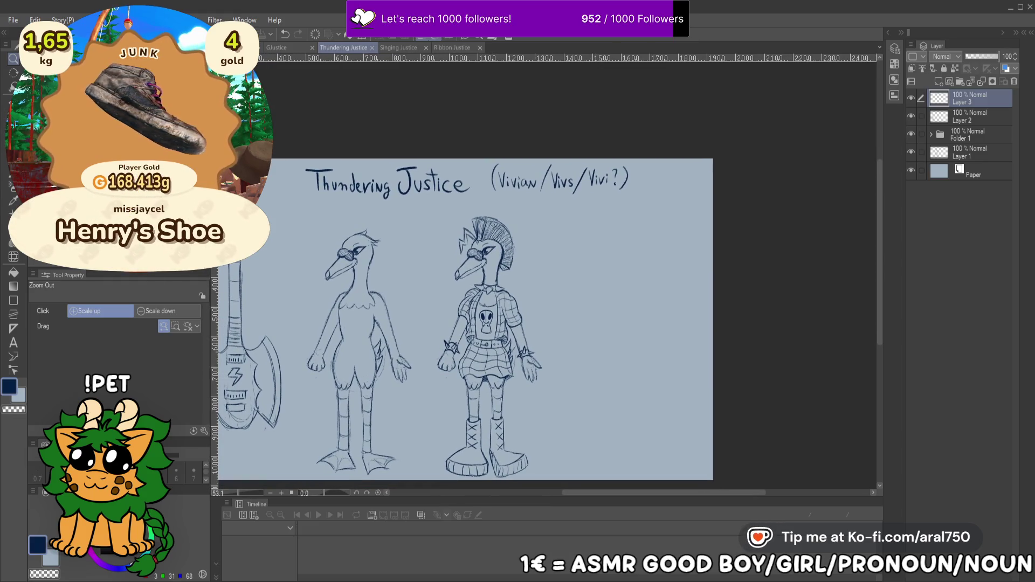
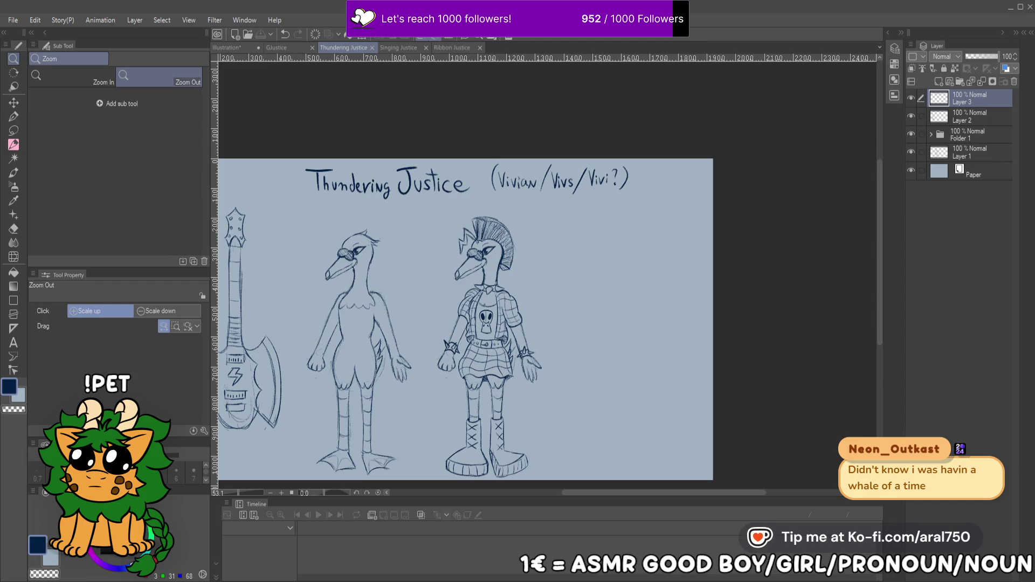
Sketch a faint test line beside the punk bird, then add new raster Layer 4 on top
{"action": "left_click_drag", "start_coordinate": [522, 267], "coordinate": [476, 244]}
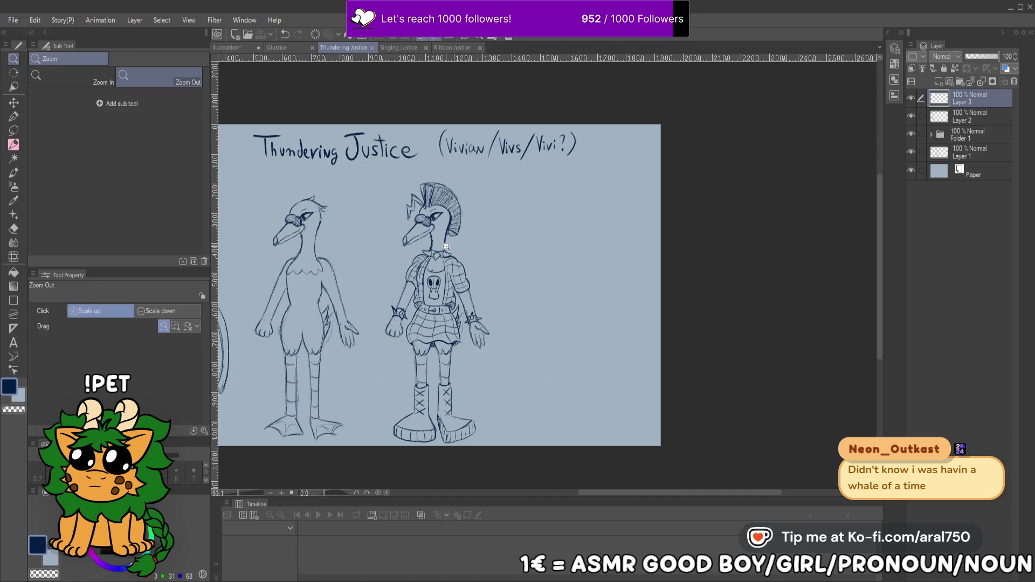
{"action": "scroll", "coordinate": [518, 191], "scroll_direction": "up", "scroll_amount": 4}
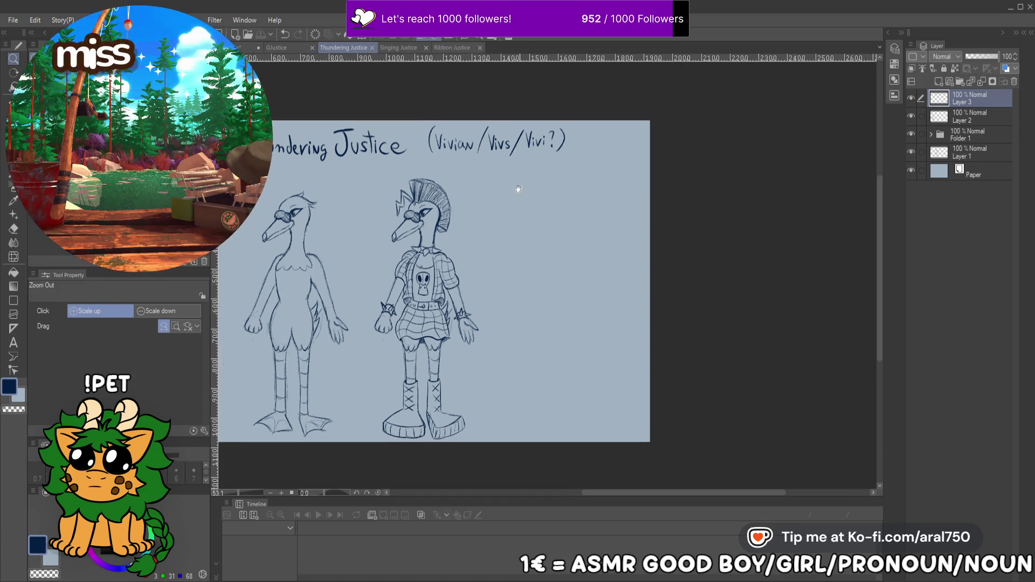
{"action": "left_click_drag", "start_coordinate": [525, 209], "coordinate": [485, 145]}
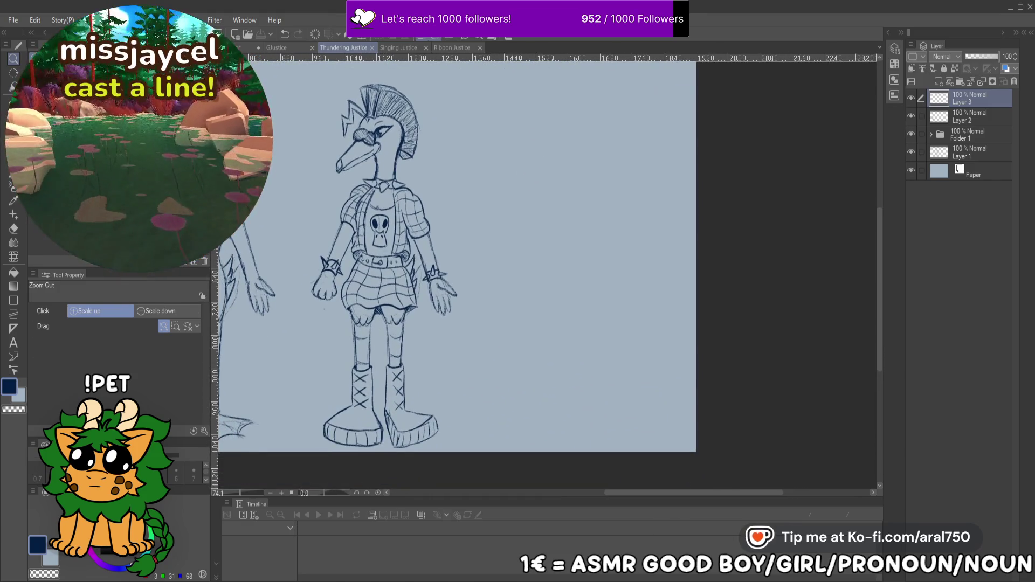
{"action": "key", "text": "p"}
{"action": "left_click_drag", "start_coordinate": [499, 294], "coordinate": [512, 289]}
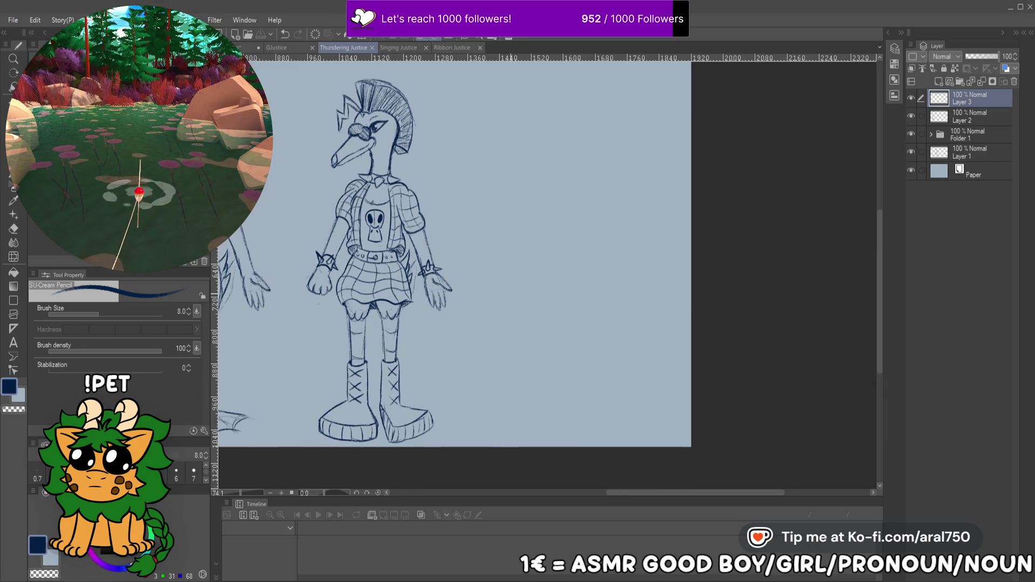
{"action": "left_click_drag", "start_coordinate": [527, 265], "coordinate": [492, 357]}
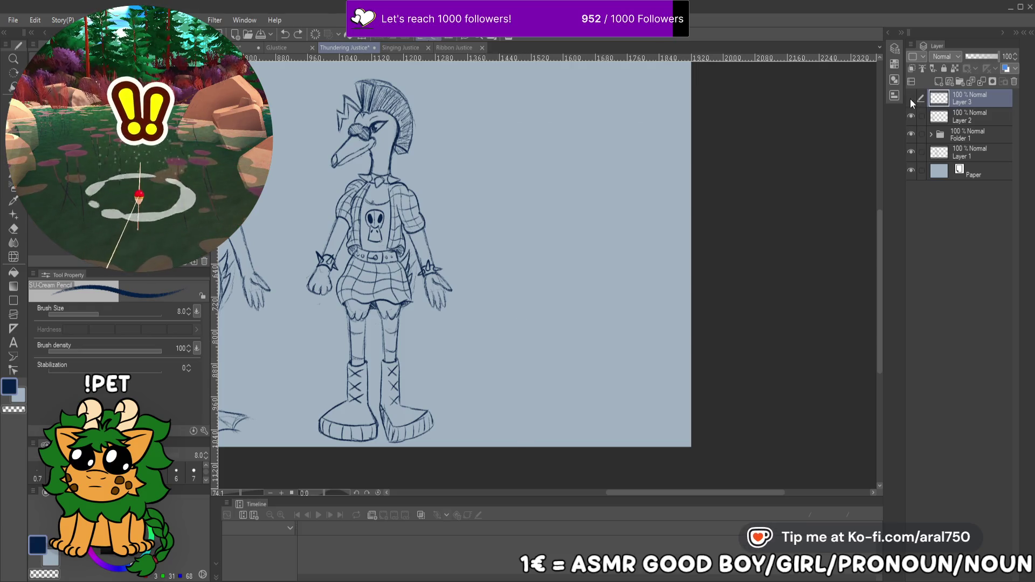
{"action": "key", "text": "ctrl+minus"}
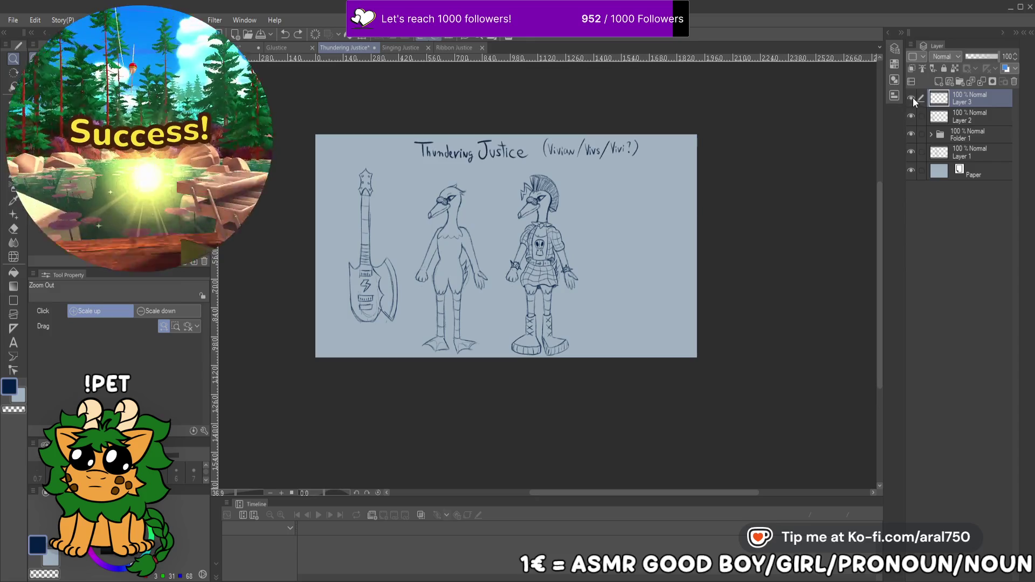
{"action": "left_click", "coordinate": [938, 81]}
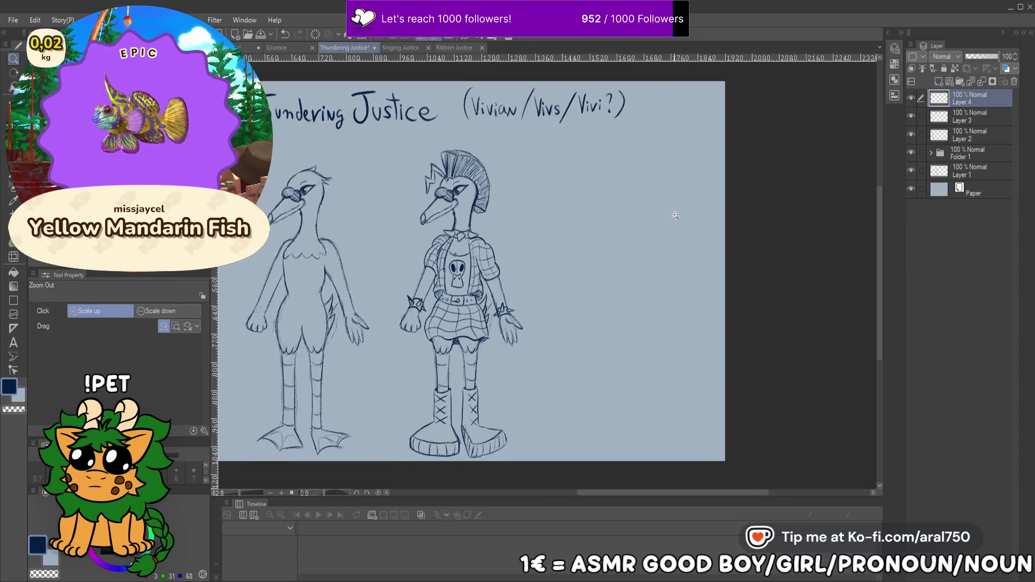
On Layer 4, replace the stray stroke with two crossing diagonals and a vertical guide line
{"action": "scroll", "coordinate": [679, 264], "scroll_direction": "up", "scroll_amount": 3}
{"action": "key", "text": "p"}
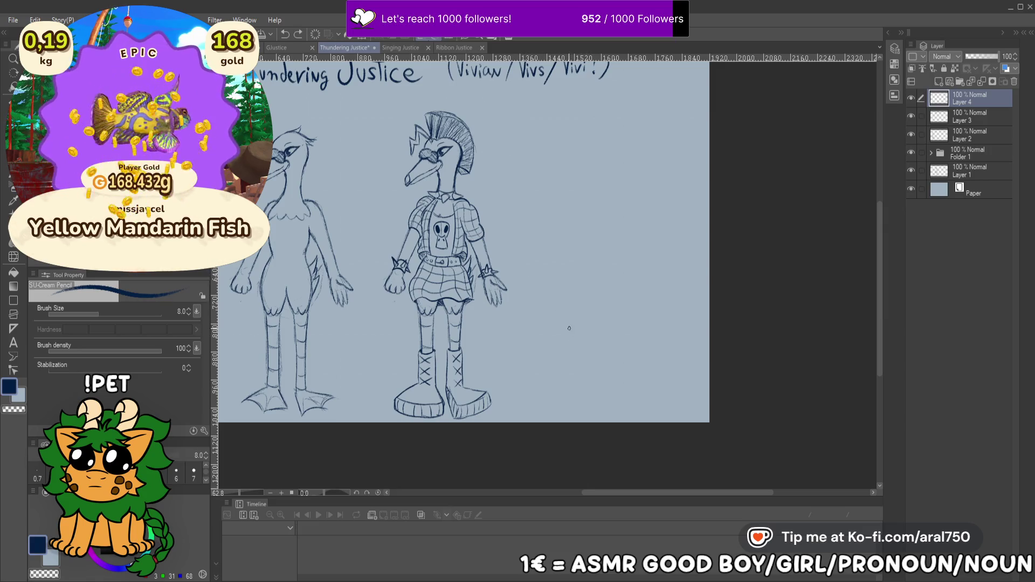
{"action": "key", "text": "ctrl+z"}
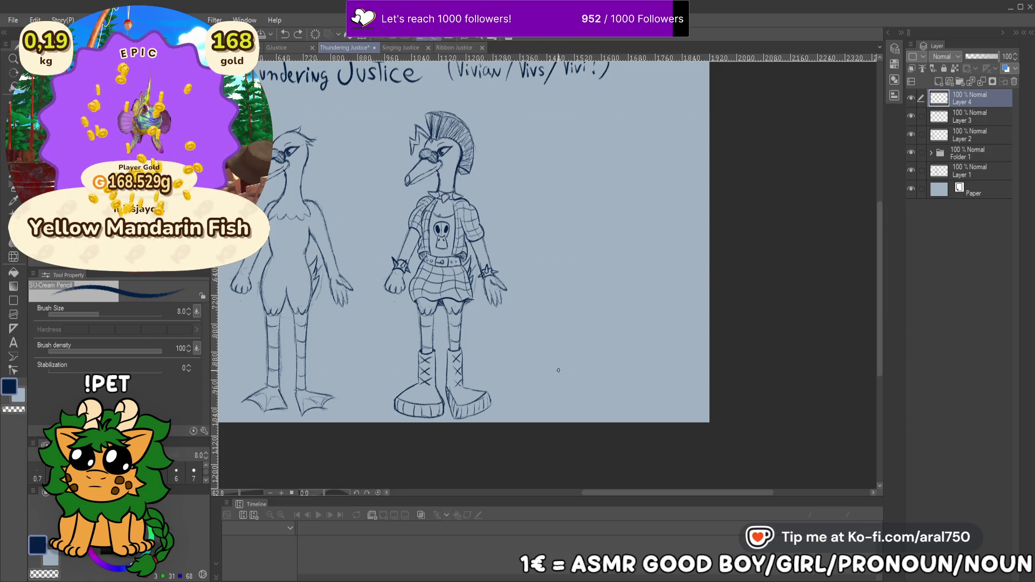
{"action": "left_click_drag", "start_coordinate": [544, 140], "coordinate": [652, 388]}
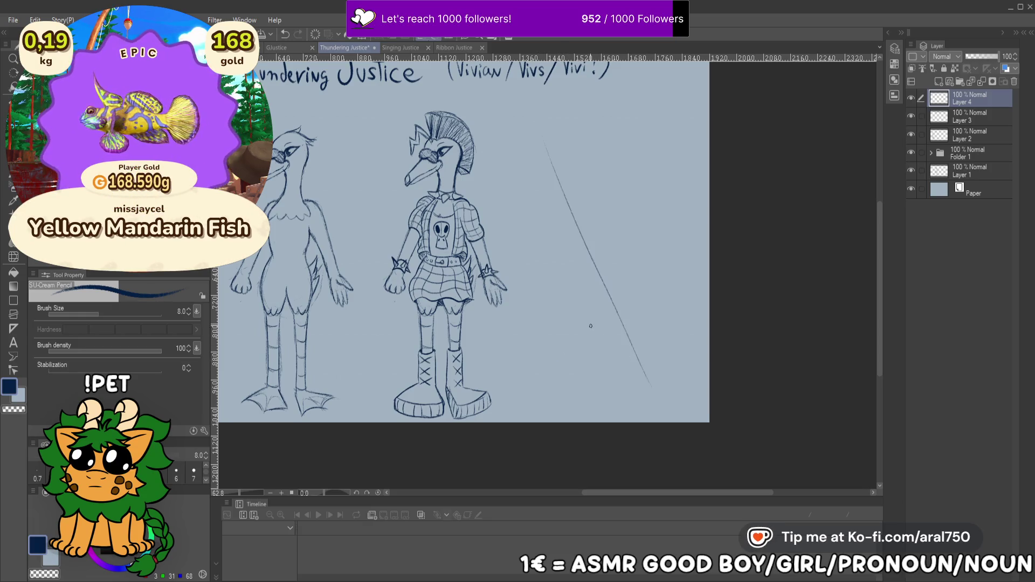
{"action": "left_click_drag", "start_coordinate": [593, 276], "coordinate": [551, 369]}
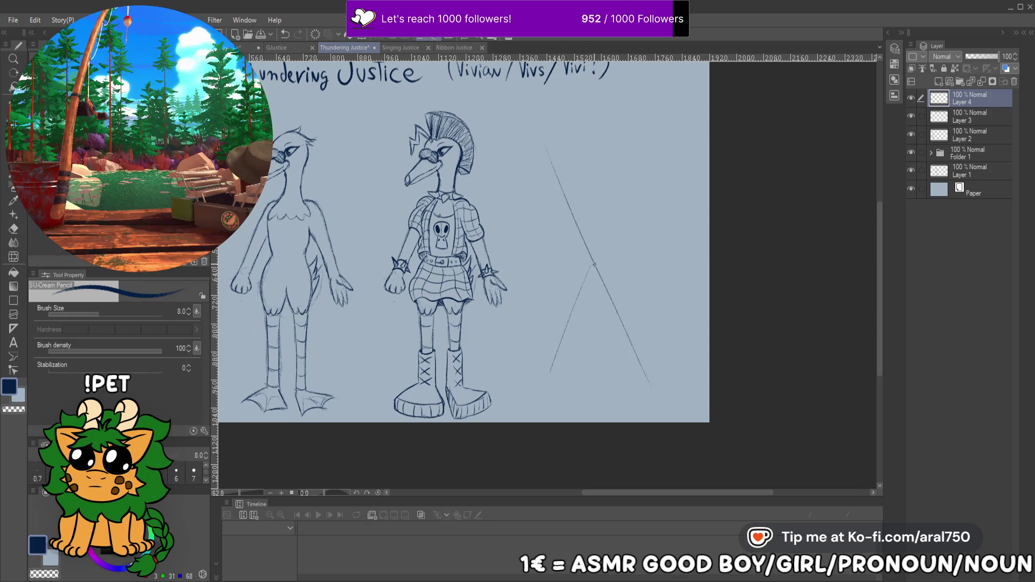
{"action": "left_click_drag", "start_coordinate": [593, 254], "coordinate": [590, 179]}
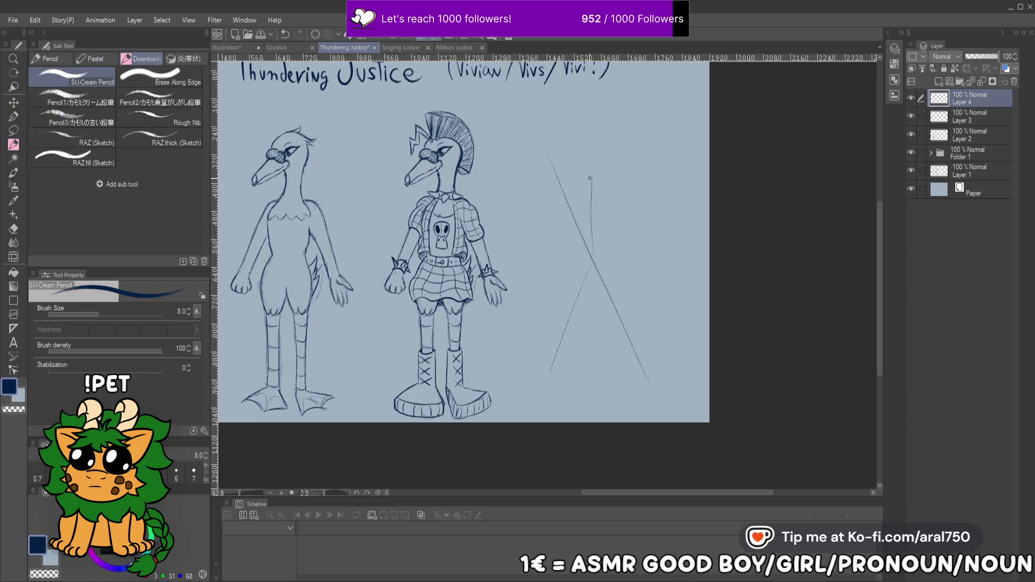
{"action": "left_click_drag", "start_coordinate": [591, 253], "coordinate": [592, 181]}
{"action": "left_click_drag", "start_coordinate": [670, 211], "coordinate": [666, 243]}
{"action": "key", "text": "ctrl+z"}
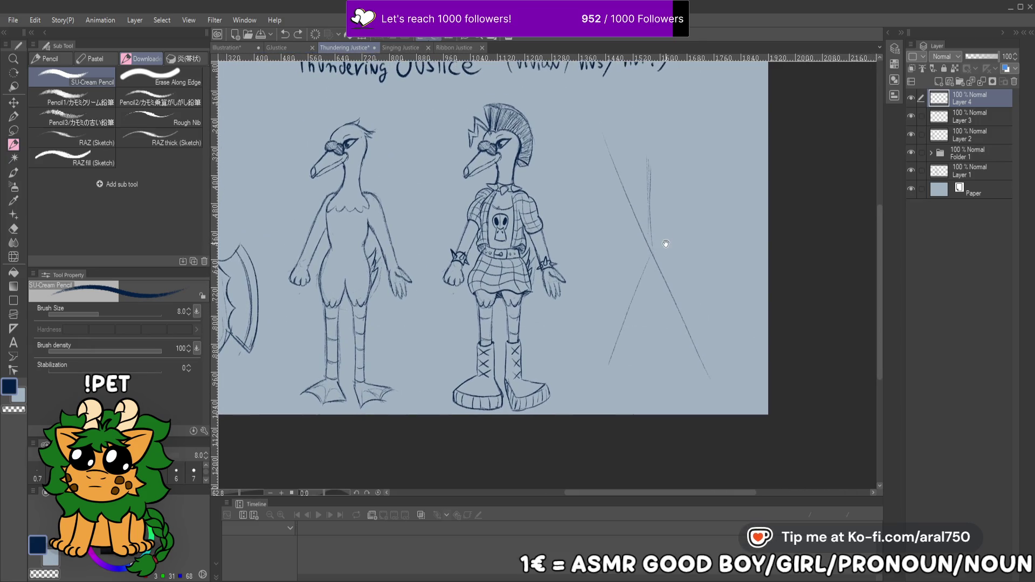
{"action": "left_click", "coordinate": [964, 135]}
Move the guitar copy on Layer 2 Copy to the right of the punk bird
{"action": "left_click_drag", "start_coordinate": [586, 255], "coordinate": [659, 273]}
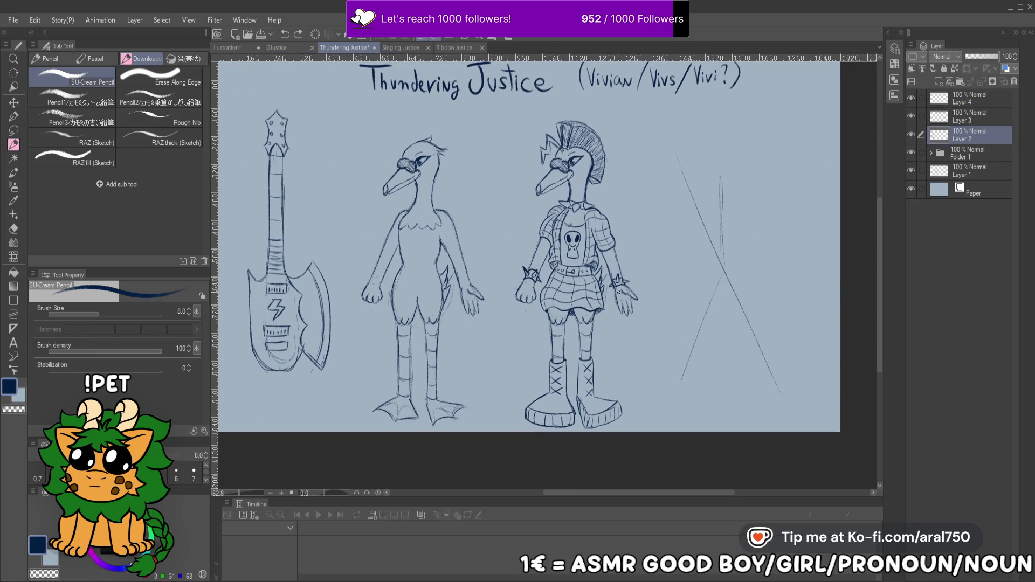
{"action": "key", "text": "ctrl+t"}
{"action": "key", "text": "Return"}
{"action": "key", "text": "k"}
{"action": "left_click_drag", "start_coordinate": [292, 235], "coordinate": [733, 237]}
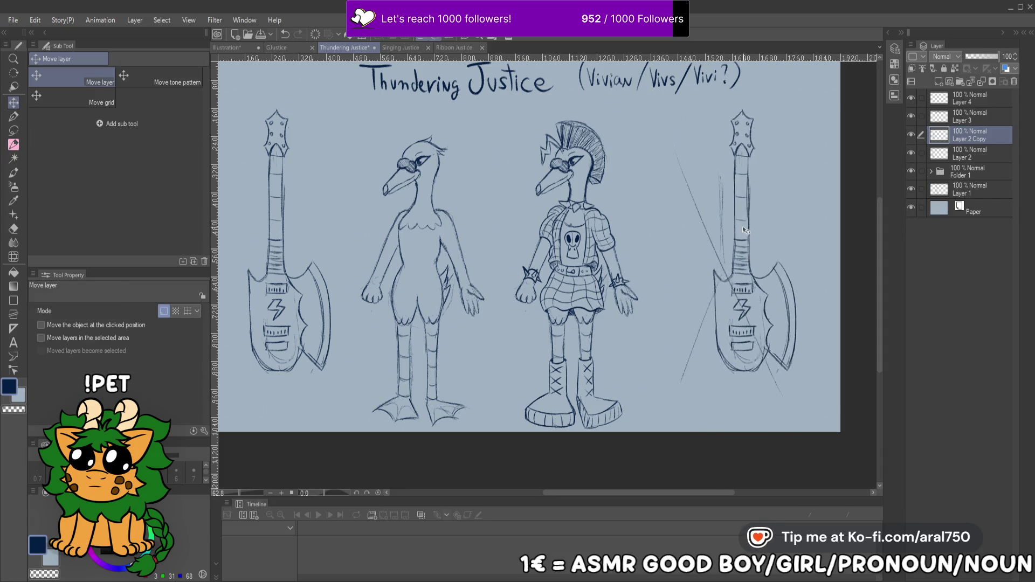
Rotate the guitar copy about 60° clockwise and nudge it slightly left and down
{"action": "key", "text": "ctrl+t"}
{"action": "mouse_move", "coordinate": [703, 168]}
{"action": "left_mouse_down"}
{"action": "mouse_move", "coordinate": [739, 210]}
{"action": "mouse_move", "coordinate": [754, 211]}
{"action": "mouse_move", "coordinate": [728, 210]}
{"action": "mouse_move", "coordinate": [643, 247]}
{"action": "mouse_move", "coordinate": [749, 217]}
{"action": "mouse_move", "coordinate": [723, 232]}
{"action": "mouse_move", "coordinate": [751, 223]}
{"action": "mouse_move", "coordinate": [755, 236]}
{"action": "left_mouse_up"}
{"action": "left_click_drag", "start_coordinate": [671, 240], "coordinate": [692, 249]}
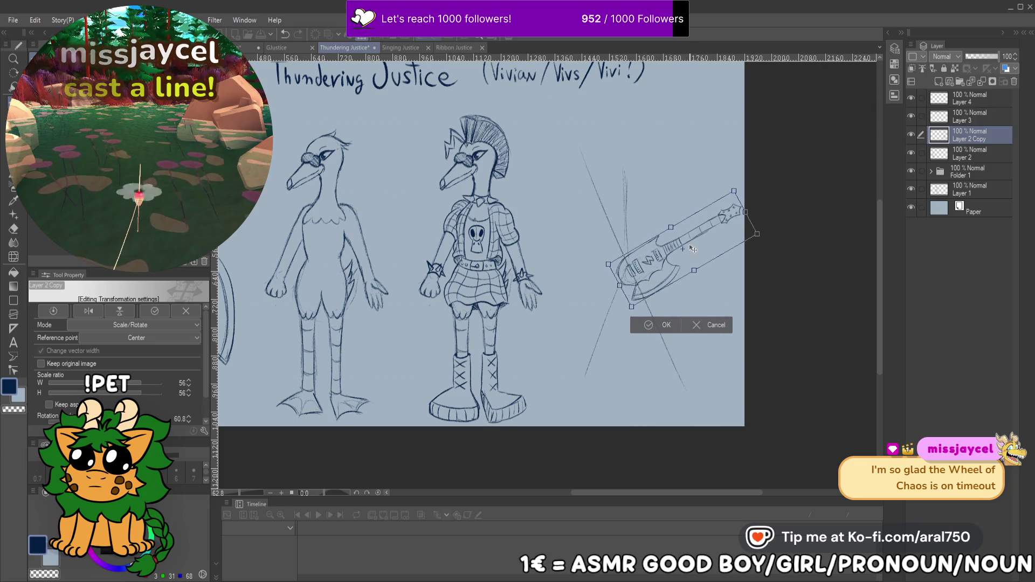
{"action": "key", "text": "Return"}
{"action": "key", "text": "ctrl+t"}
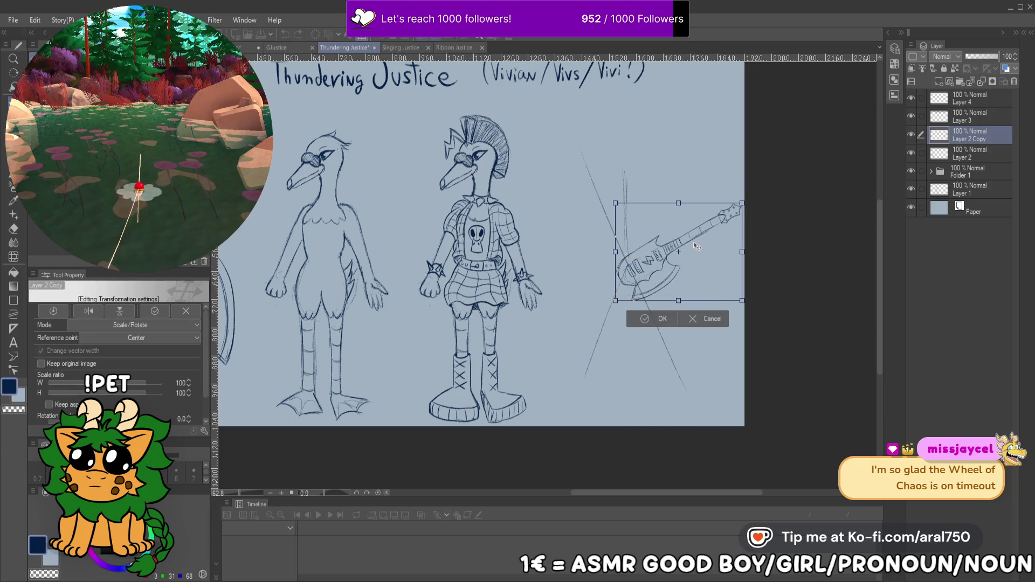
{"action": "left_click_drag", "start_coordinate": [692, 246], "coordinate": [688, 252]}
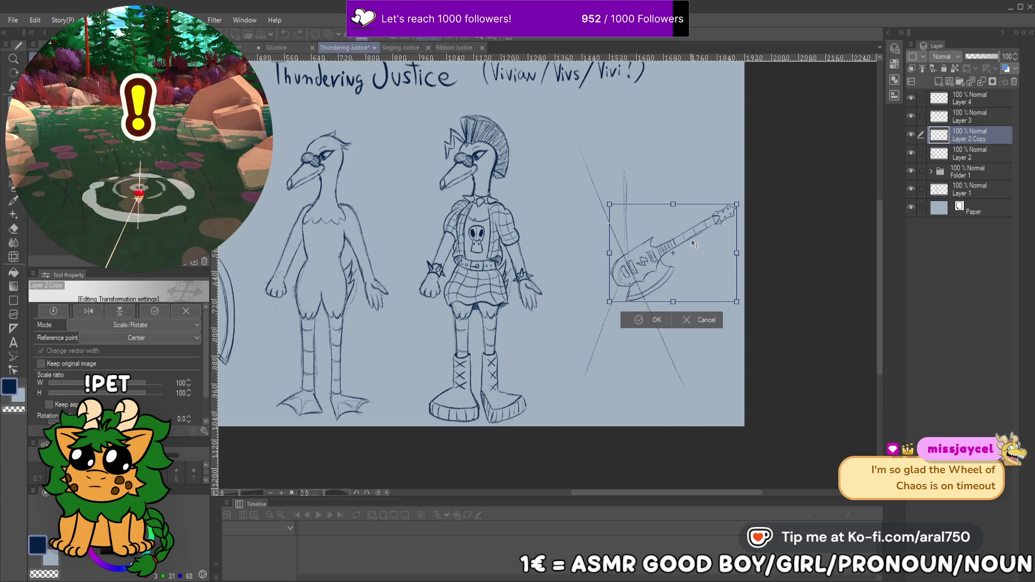
{"action": "key", "text": "Return"}
{"action": "key", "text": "ctrl+space"}
{"action": "left_click", "coordinate": [695, 253]}
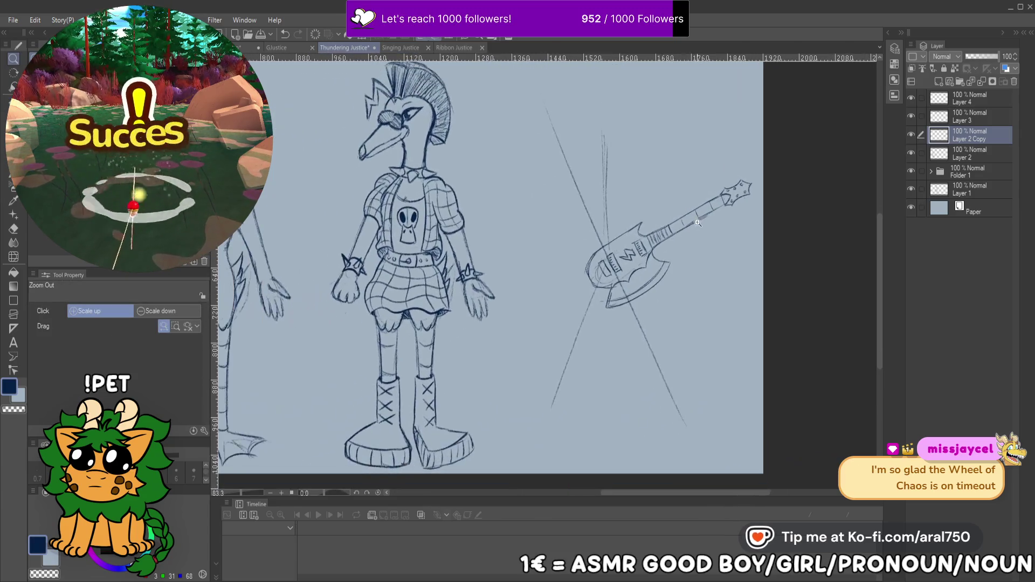
Move Layer 4 below Layer 2 Copy and select both layers
{"action": "left_click_drag", "start_coordinate": [968, 100], "coordinate": [971, 139]}
{"action": "left_click", "coordinate": [920, 117]}
{"action": "left_click", "coordinate": [914, 115]}
{"action": "left_click", "coordinate": [914, 115]}
{"action": "left_click", "coordinate": [975, 110]}
Group Layer 2 Copy and Layer 4 into new Folder 2, with Layer 2 moved above it
{"action": "left_click", "coordinate": [963, 82]}
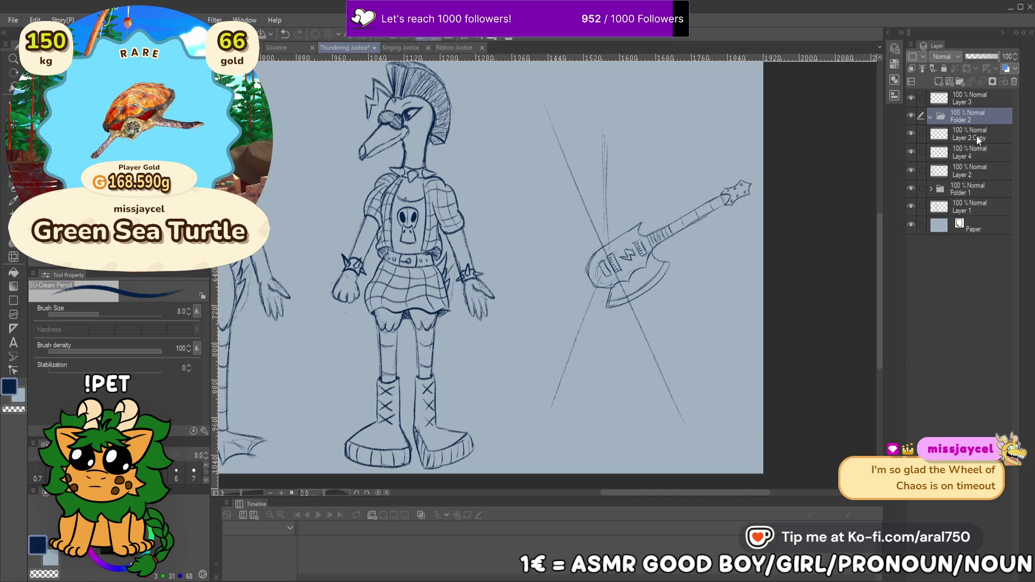
{"action": "left_click_drag", "start_coordinate": [979, 139], "coordinate": [978, 119]}
{"action": "left_click", "coordinate": [974, 147]}
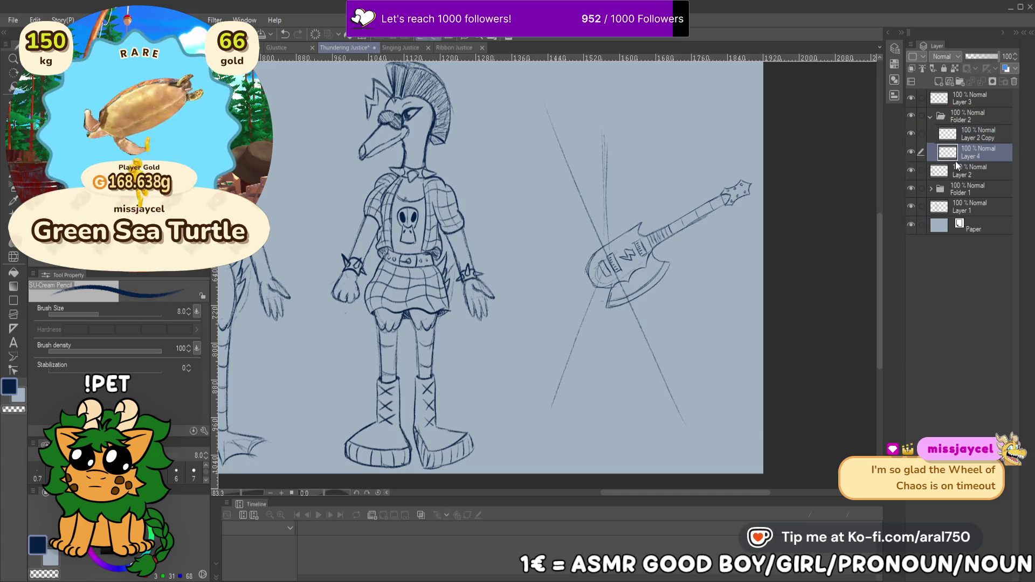
{"action": "left_click_drag", "start_coordinate": [971, 170], "coordinate": [973, 112]}
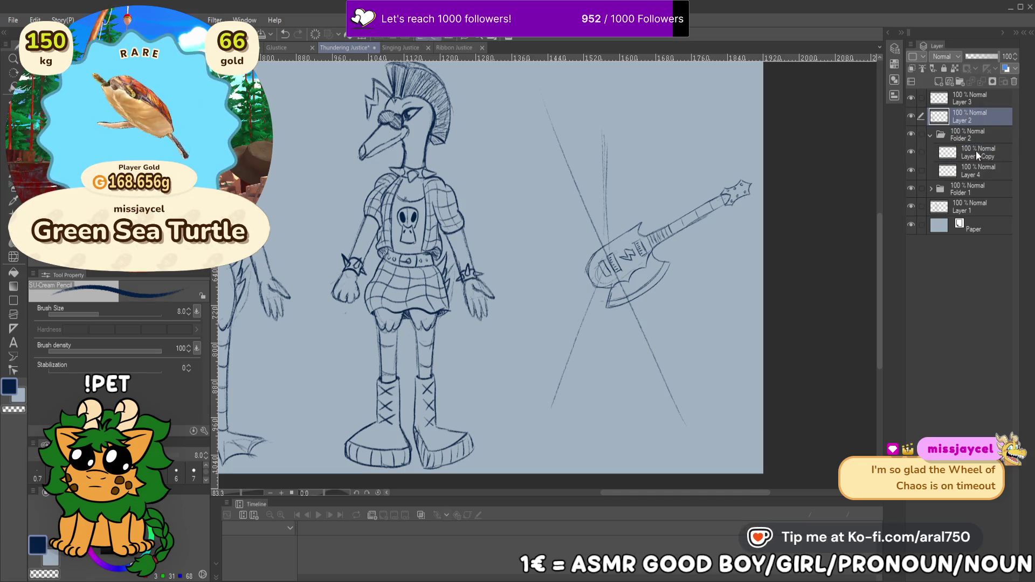
{"action": "left_click", "coordinate": [914, 151]}
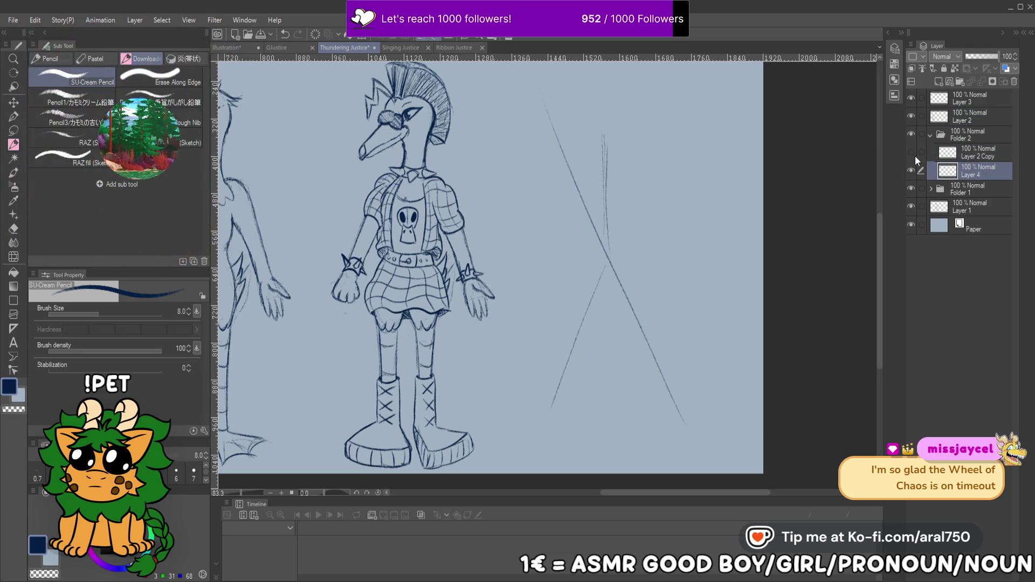
{"action": "left_click", "coordinate": [914, 156]}
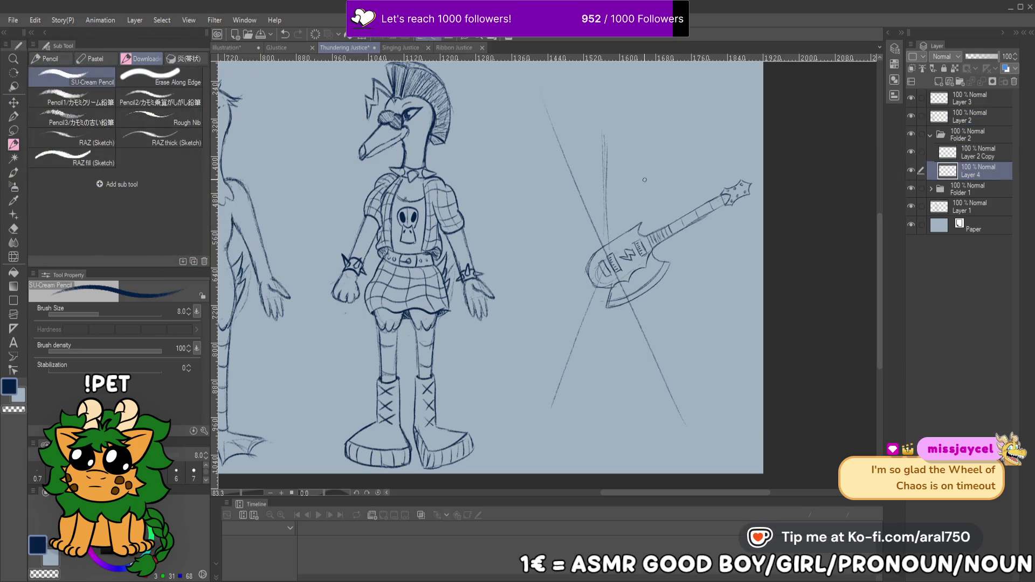
{"action": "left_click_drag", "start_coordinate": [643, 215], "coordinate": [626, 199]}
{"action": "mouse_move", "coordinate": [597, 116]}
{"action": "left_mouse_down"}
{"action": "mouse_move", "coordinate": [589, 145]}
{"action": "mouse_move", "coordinate": [611, 217]}
{"action": "left_mouse_up"}
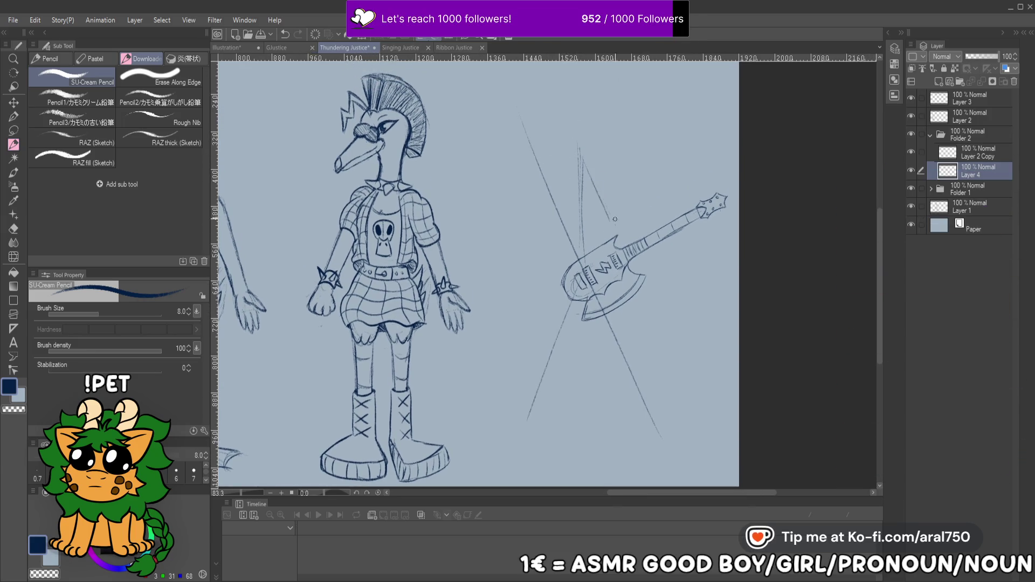
{"action": "key", "text": "ctrl+z"}
{"action": "key", "text": "ctrl+z"}
Sketch a head circle and strokes under and around the guitar body on Layer 4
{"action": "scroll", "coordinate": [584, 150], "scroll_direction": "up", "scroll_amount": 1}
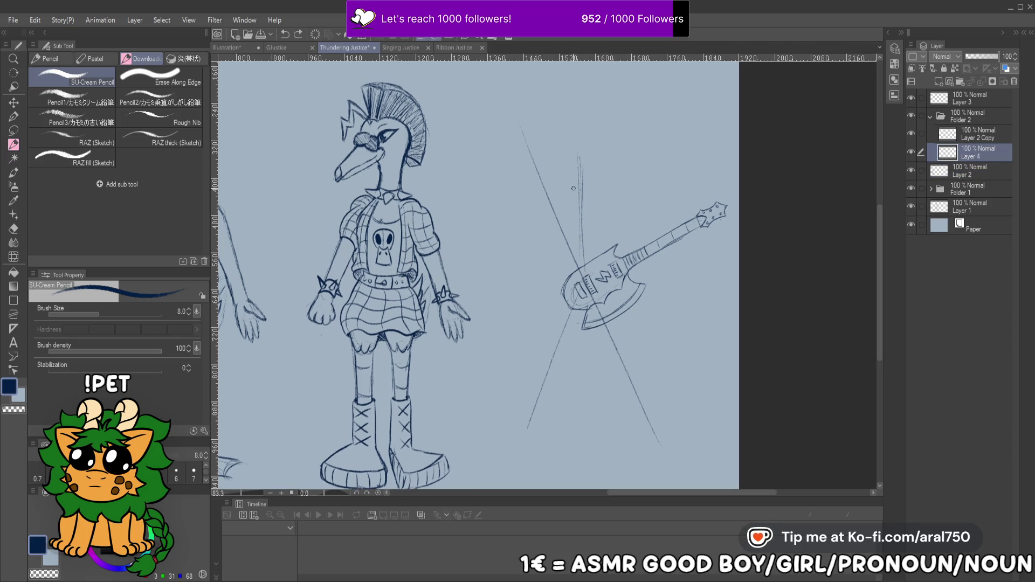
{"action": "left_click_drag", "start_coordinate": [569, 139], "coordinate": [567, 141]}
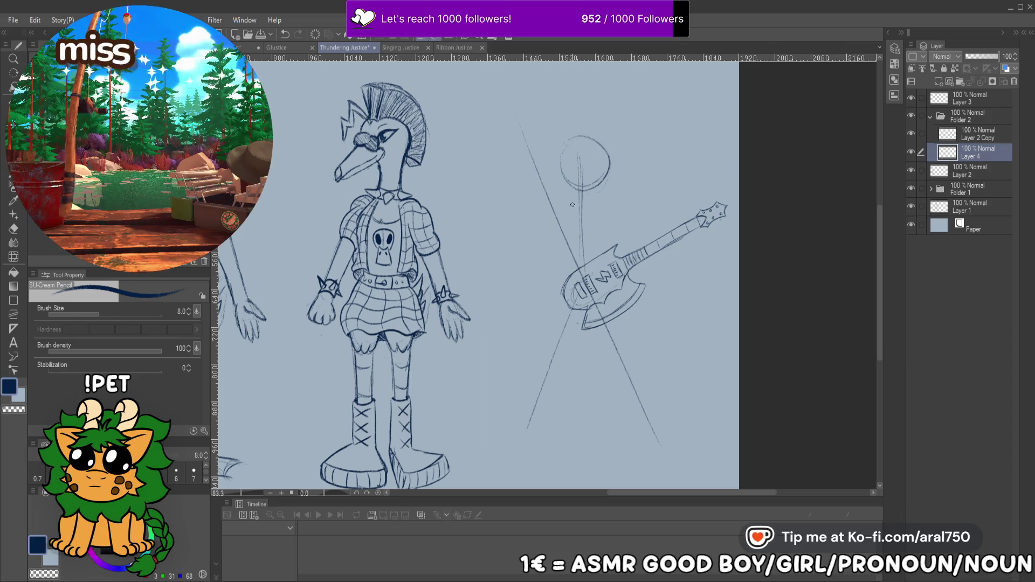
{"action": "scroll", "coordinate": [563, 184], "scroll_direction": "down", "scroll_amount": 1}
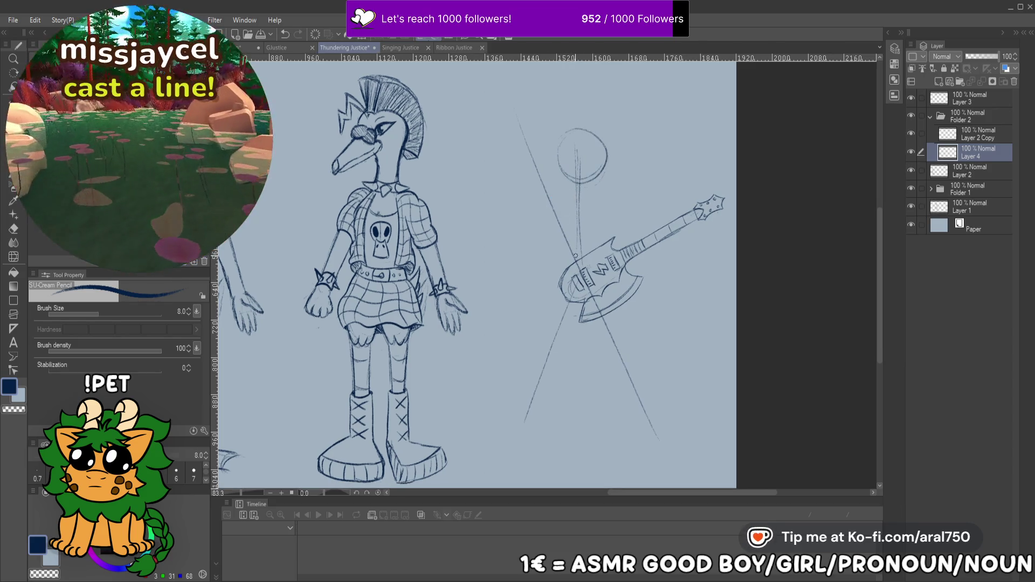
{"action": "left_click_drag", "start_coordinate": [610, 203], "coordinate": [595, 251]}
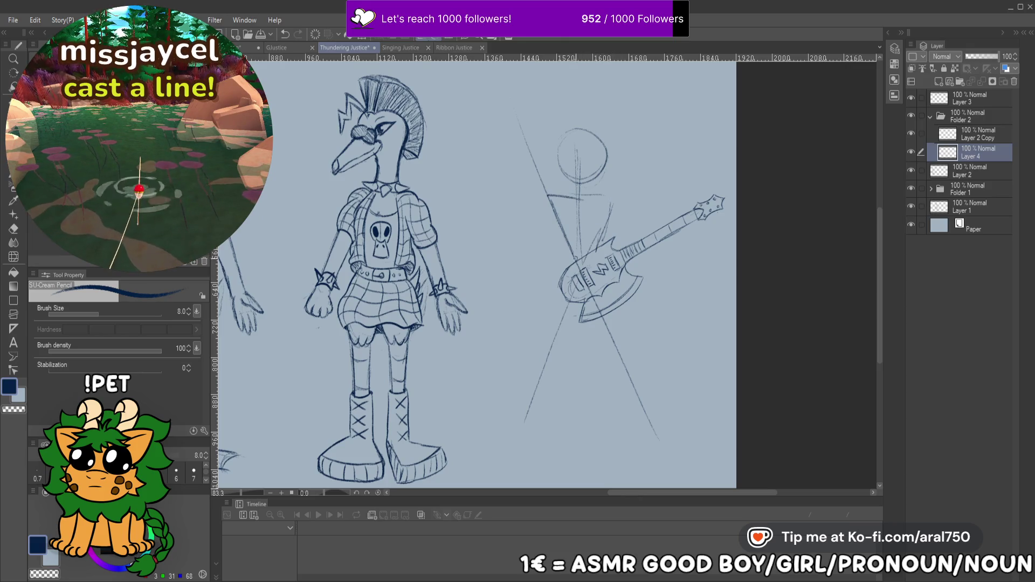
{"action": "key", "text": "ctrl+z"}
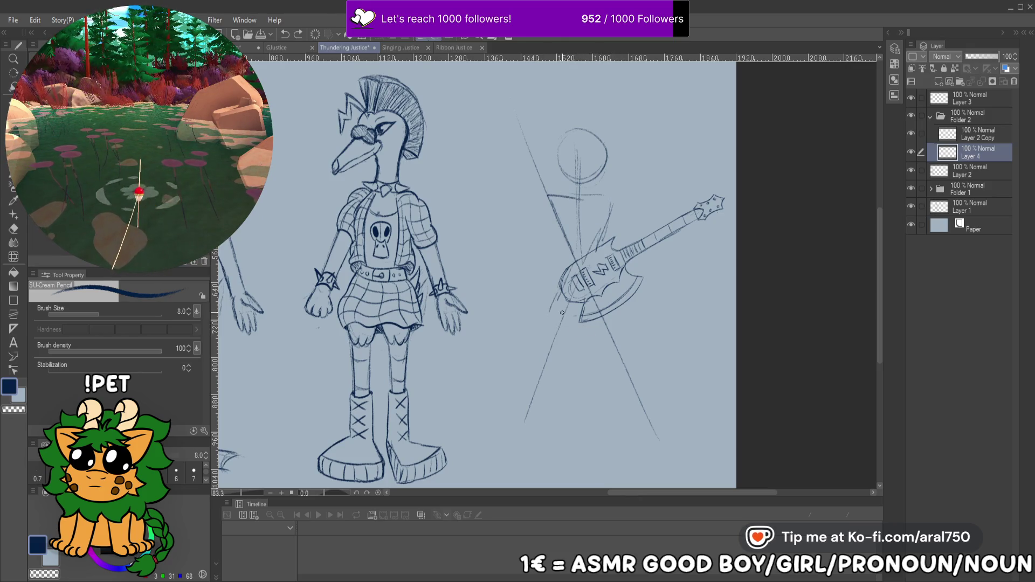
{"action": "mouse_move", "coordinate": [563, 296]}
{"action": "left_mouse_down"}
{"action": "mouse_move", "coordinate": [603, 334]}
{"action": "mouse_move", "coordinate": [620, 324]}
{"action": "mouse_move", "coordinate": [598, 300]}
{"action": "left_mouse_up"}
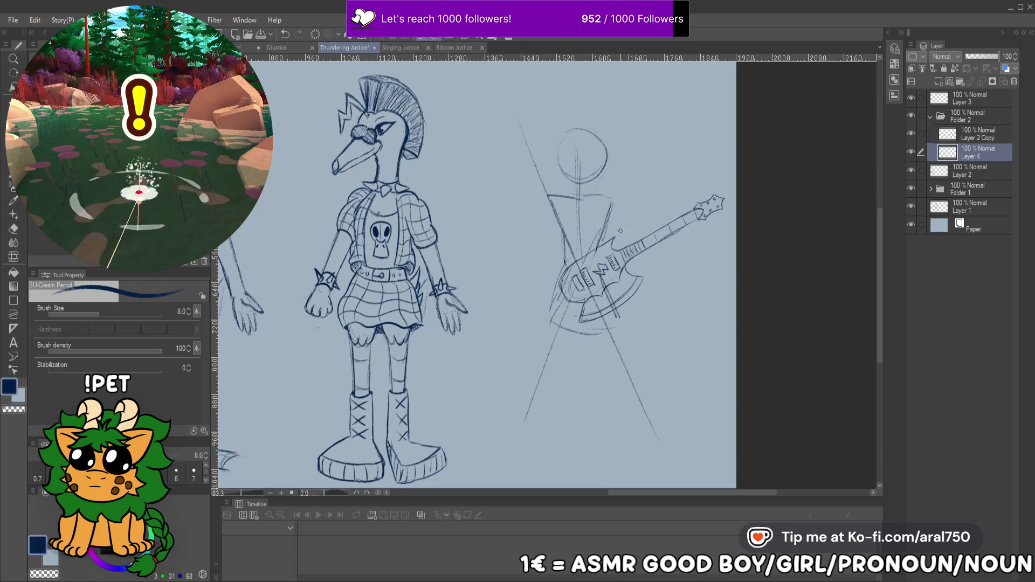
{"action": "scroll", "coordinate": [562, 324], "scroll_direction": "down", "scroll_amount": 1}
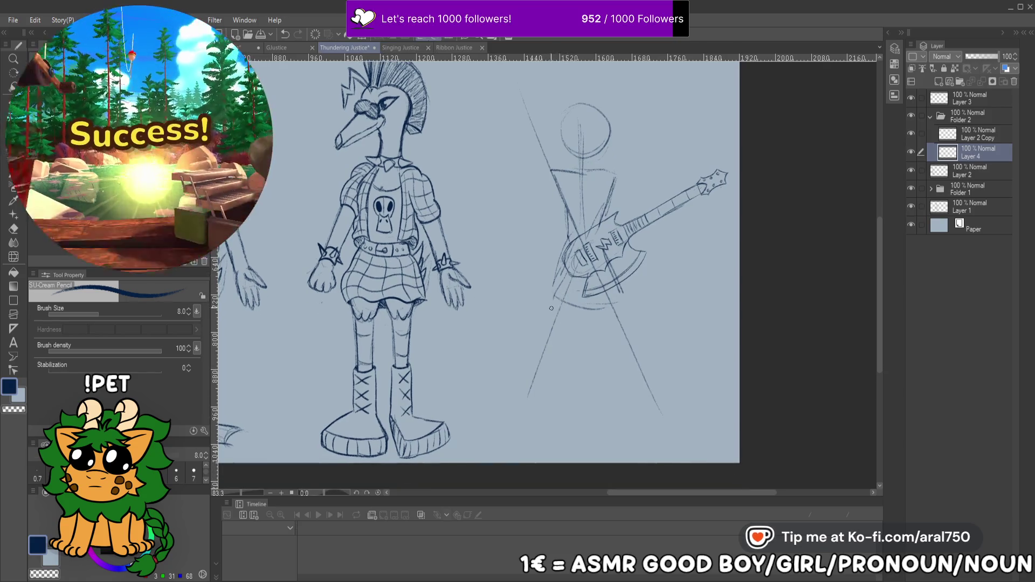
{"action": "key", "text": "ctrl+z"}
{"action": "mouse_move", "coordinate": [564, 306]}
{"action": "left_mouse_down"}
{"action": "mouse_move", "coordinate": [583, 284]}
{"action": "mouse_move", "coordinate": [620, 310]}
{"action": "left_mouse_up"}
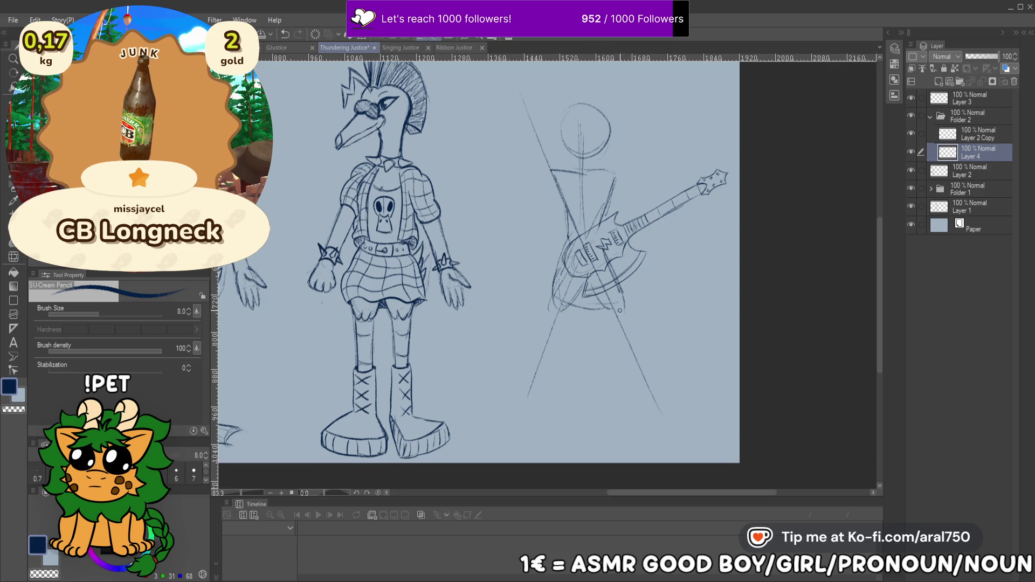
Darken the guitar neck near the headstock and draw a line up to the shoulder
{"action": "left_click_drag", "start_coordinate": [537, 143], "coordinate": [574, 215]}
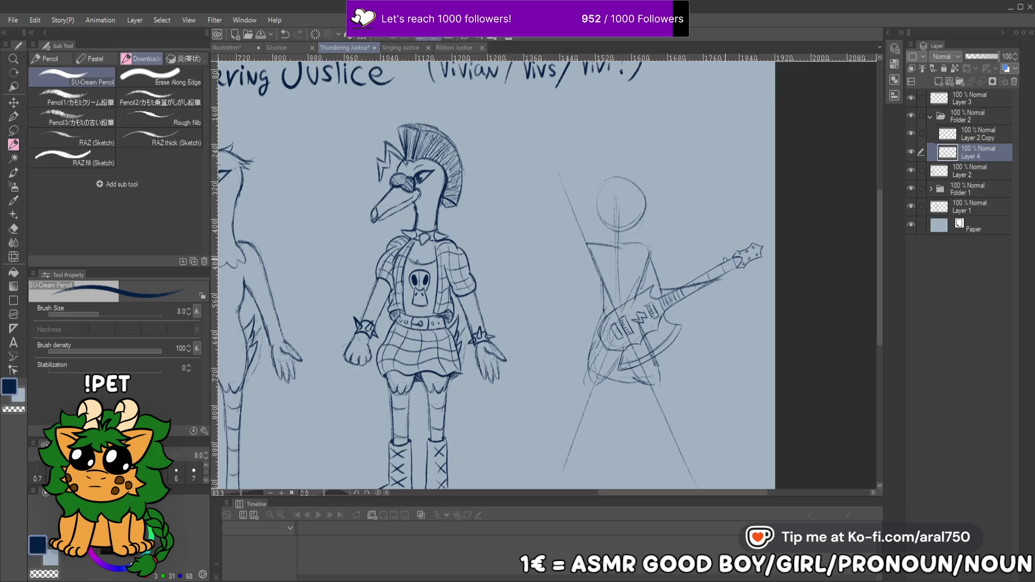
{"action": "mouse_move", "coordinate": [716, 265]}
{"action": "left_mouse_down"}
{"action": "mouse_move", "coordinate": [733, 277]}
{"action": "mouse_move", "coordinate": [627, 248]}
{"action": "left_mouse_up"}
{"action": "left_click_drag", "start_coordinate": [567, 373], "coordinate": [660, 189]}
{"action": "key", "text": "ctrl+z"}
{"action": "left_click_drag", "start_coordinate": [581, 335], "coordinate": [682, 149]}
{"action": "key", "text": "ctrl+z"}
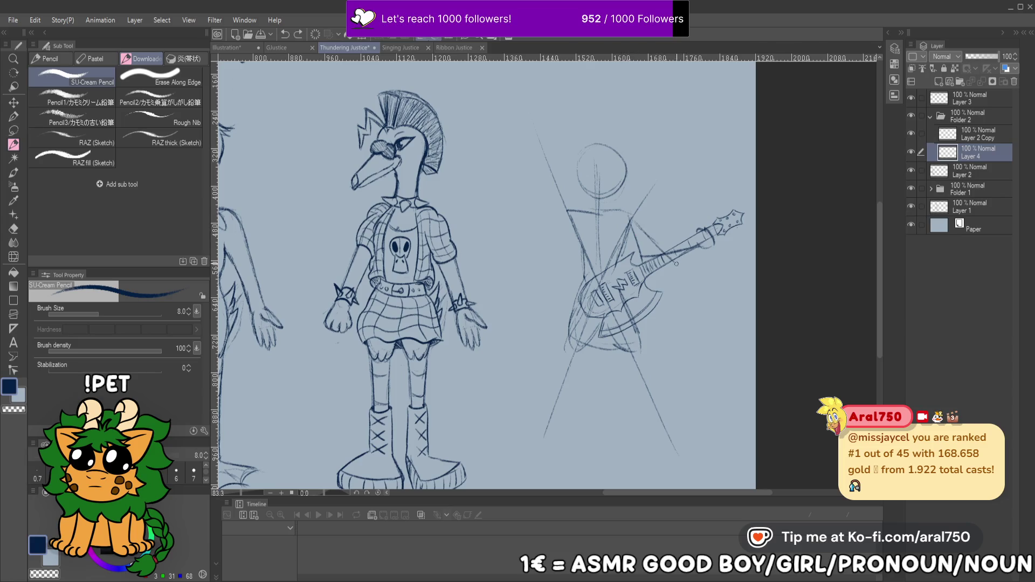
Draw the arm to the guitar neck and the body line up to the head
{"action": "mouse_move", "coordinate": [634, 216]}
{"action": "left_mouse_down"}
{"action": "mouse_move", "coordinate": [685, 276]}
{"action": "mouse_move", "coordinate": [705, 233]}
{"action": "left_mouse_up"}
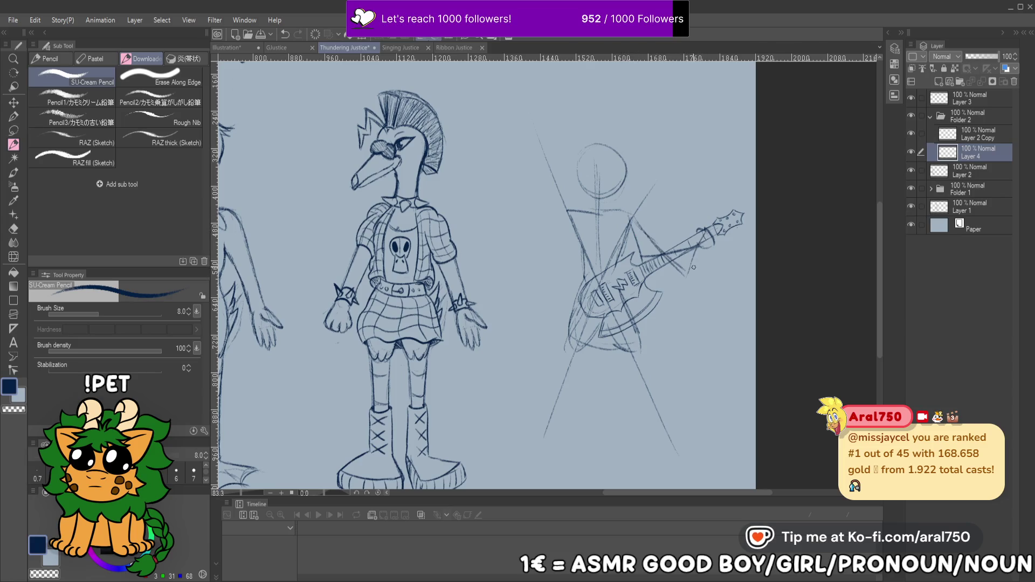
{"action": "left_click_drag", "start_coordinate": [667, 154], "coordinate": [648, 157]}
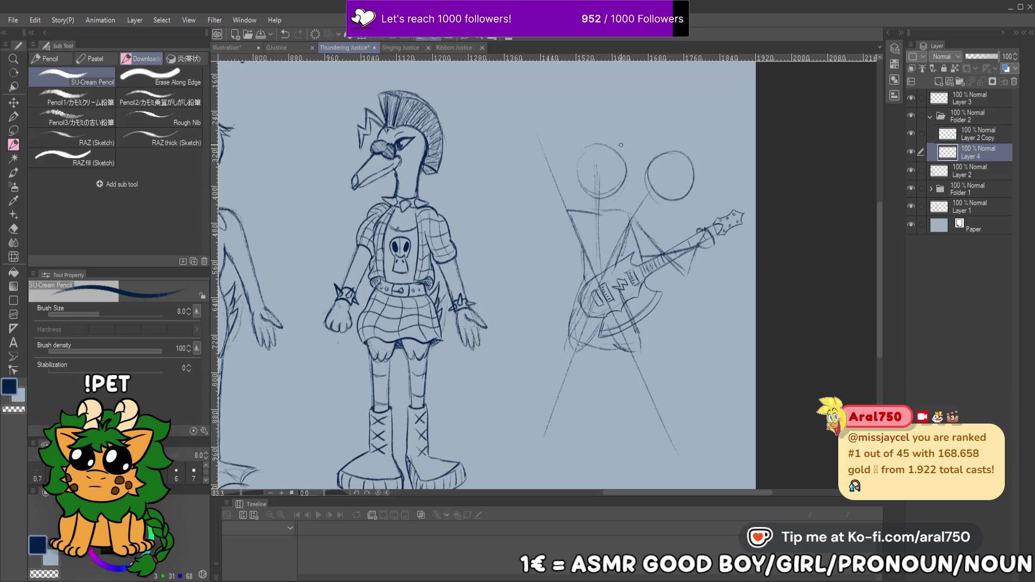
{"action": "key", "text": "ctrl+z"}
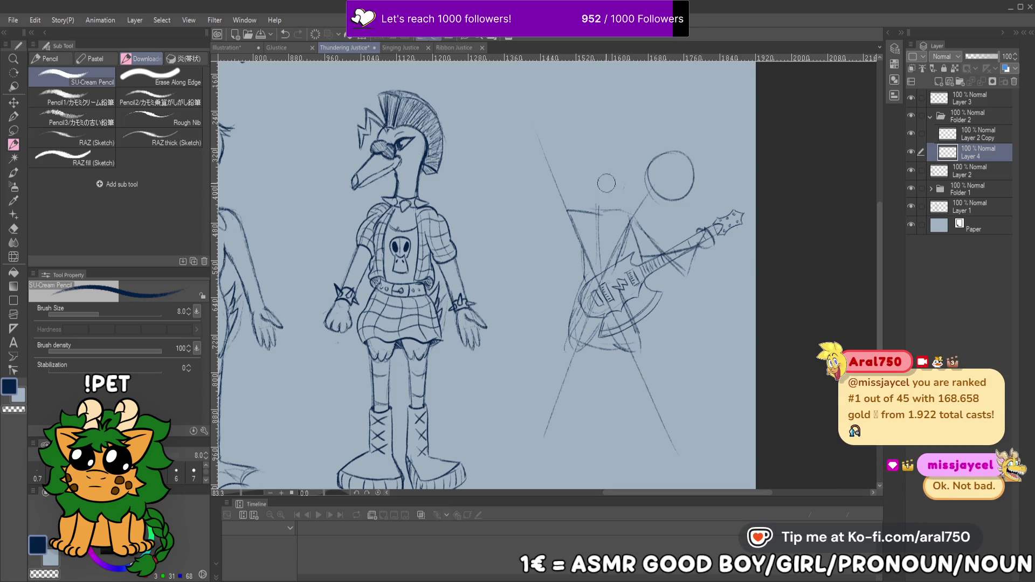
{"action": "key", "text": "ctrl+z"}
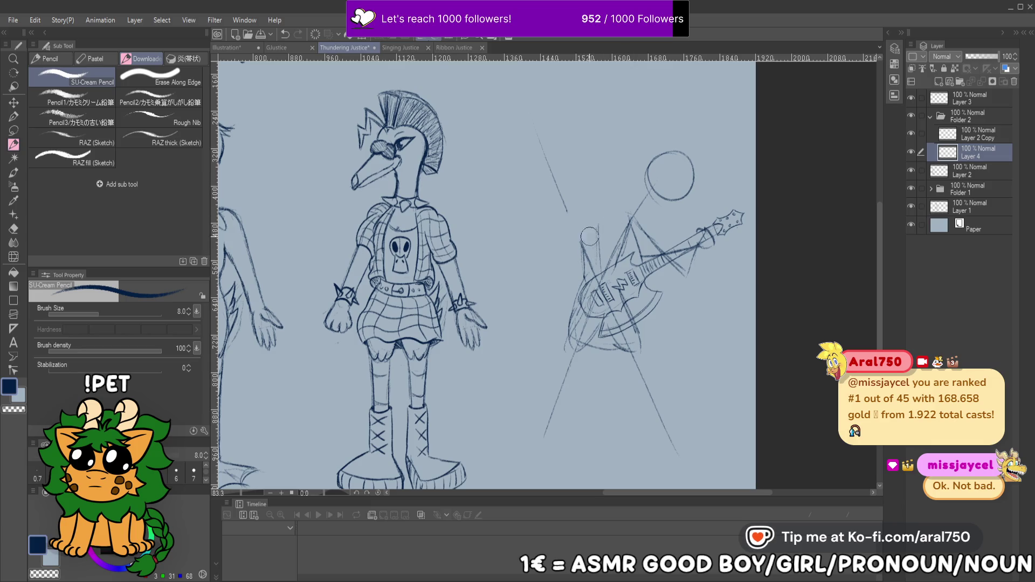
{"action": "mouse_move", "coordinate": [611, 204]}
{"action": "left_mouse_down"}
{"action": "mouse_move", "coordinate": [659, 228]}
{"action": "mouse_move", "coordinate": [602, 232]}
{"action": "left_mouse_up"}
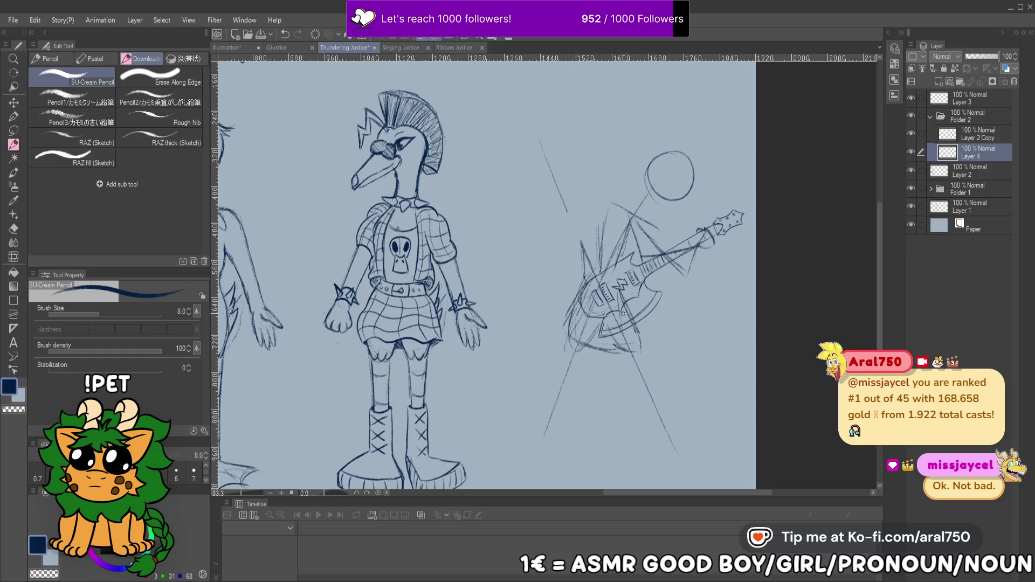
{"action": "left_click_drag", "start_coordinate": [575, 327], "coordinate": [601, 308]}
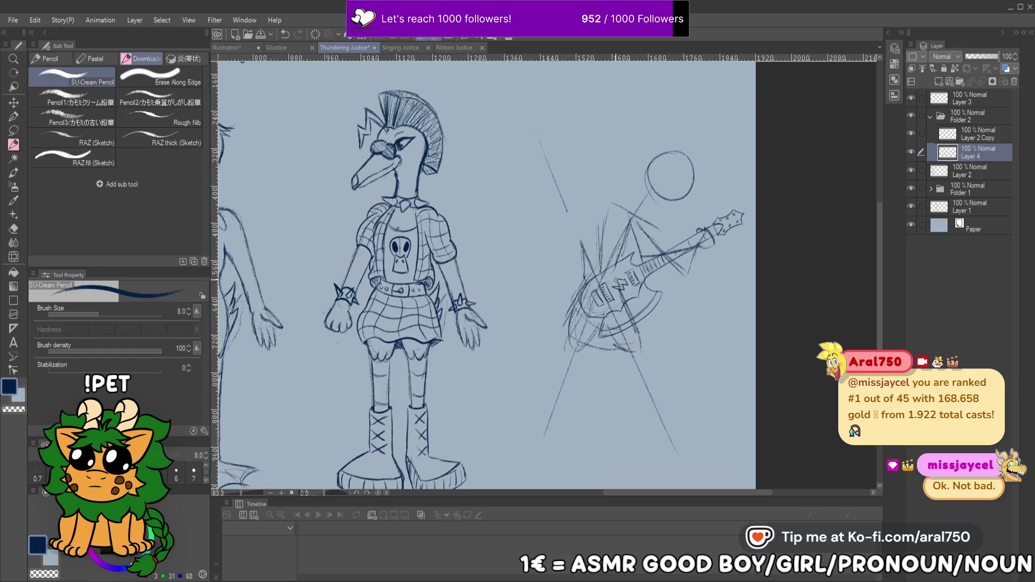
{"action": "left_click_drag", "start_coordinate": [614, 257], "coordinate": [648, 202]}
{"action": "key", "text": "ctrl+z"}
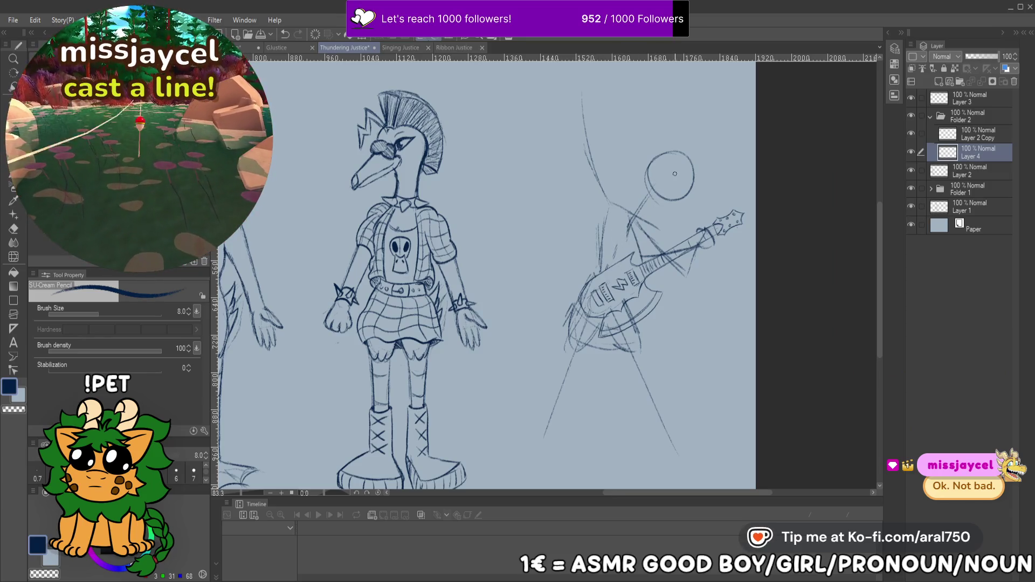
Erase the old head circle and redraw a larger head with a beak
{"action": "mouse_move", "coordinate": [692, 161]}
{"action": "left_mouse_down"}
{"action": "mouse_move", "coordinate": [673, 148]}
{"action": "mouse_move", "coordinate": [641, 197]}
{"action": "left_mouse_up"}
{"action": "left_click_drag", "start_coordinate": [627, 230], "coordinate": [652, 168]}
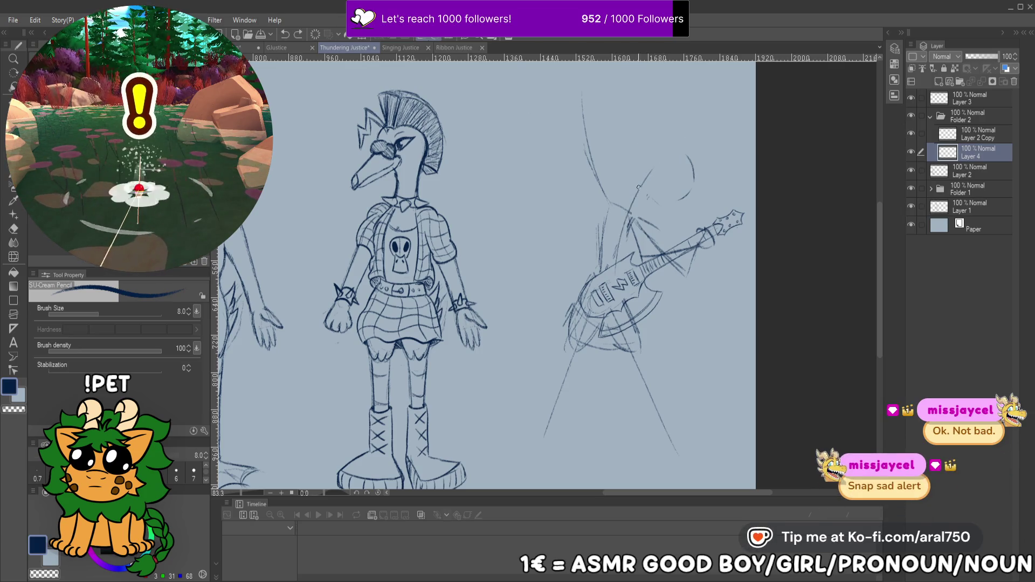
{"action": "left_click_drag", "start_coordinate": [689, 157], "coordinate": [679, 161]}
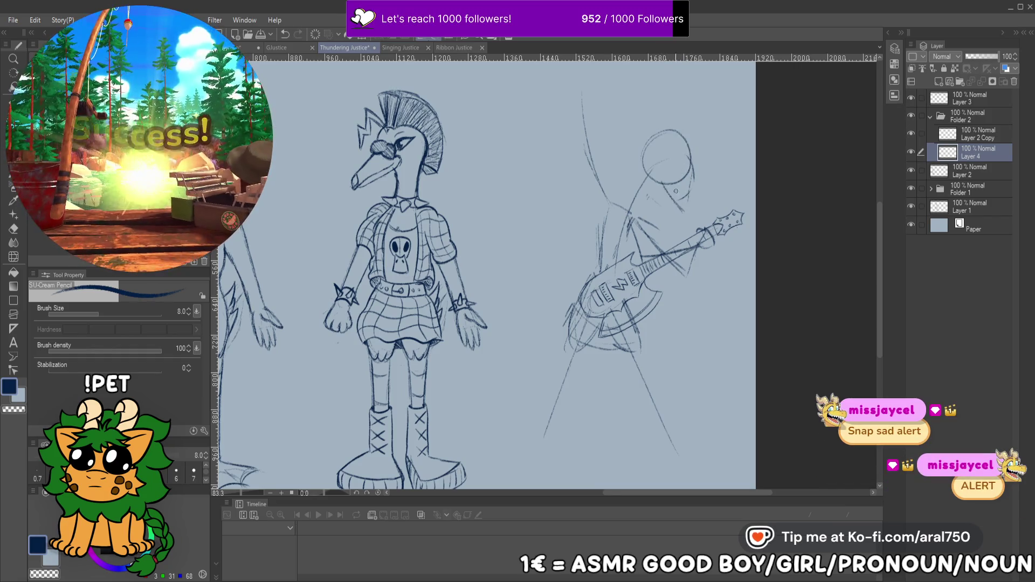
{"action": "left_click_drag", "start_coordinate": [692, 150], "coordinate": [688, 172]}
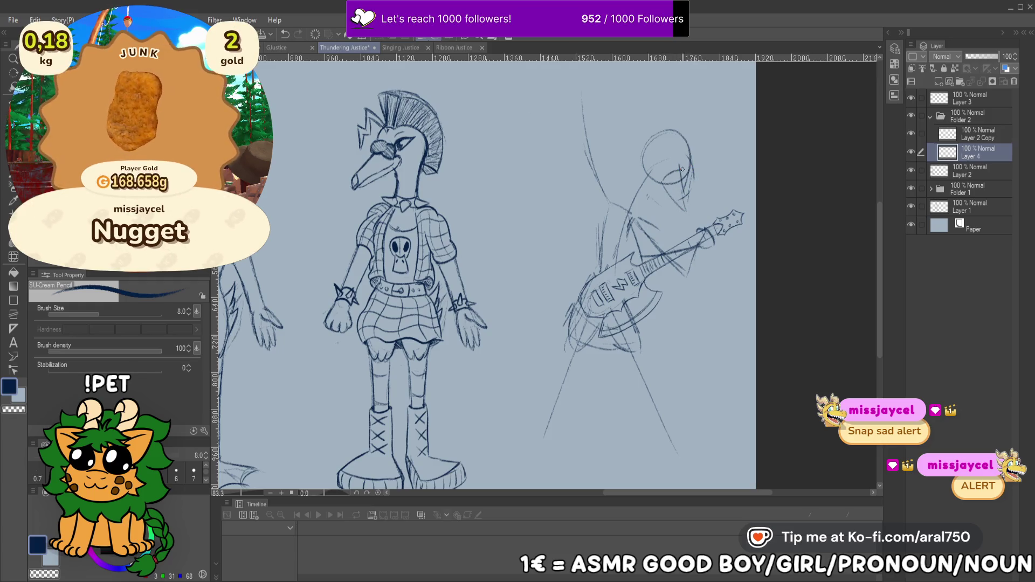
{"action": "mouse_move", "coordinate": [680, 214]}
{"action": "left_mouse_down"}
{"action": "mouse_move", "coordinate": [685, 176]}
{"action": "mouse_move", "coordinate": [664, 176]}
{"action": "mouse_move", "coordinate": [685, 167]}
{"action": "left_mouse_up"}
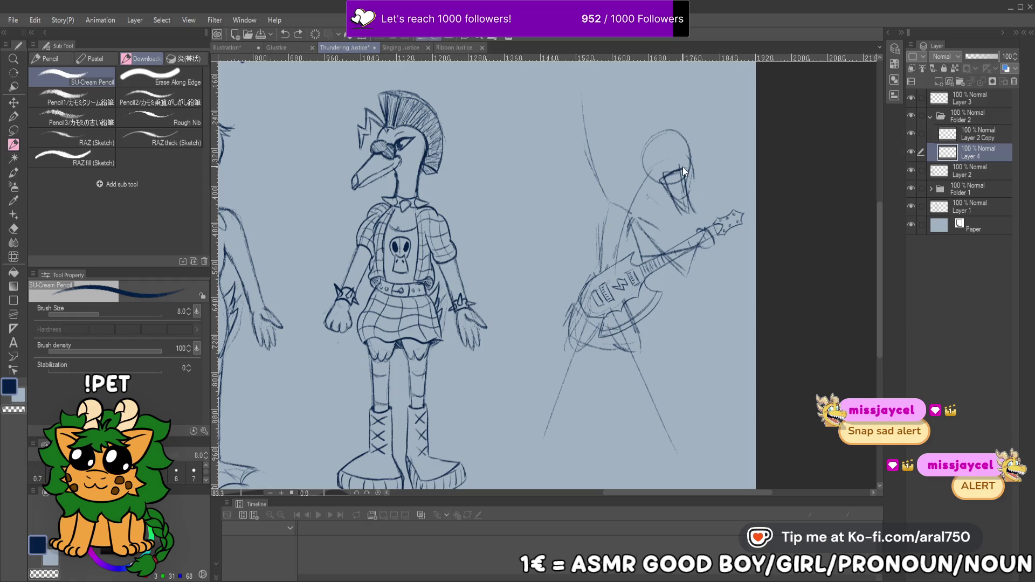
Add spiky mohawk strokes to the head and extend the figure's back line upward
{"action": "mouse_move", "coordinate": [690, 147]}
{"action": "left_mouse_down"}
{"action": "mouse_move", "coordinate": [694, 160]}
{"action": "mouse_move", "coordinate": [707, 155]}
{"action": "left_mouse_up"}
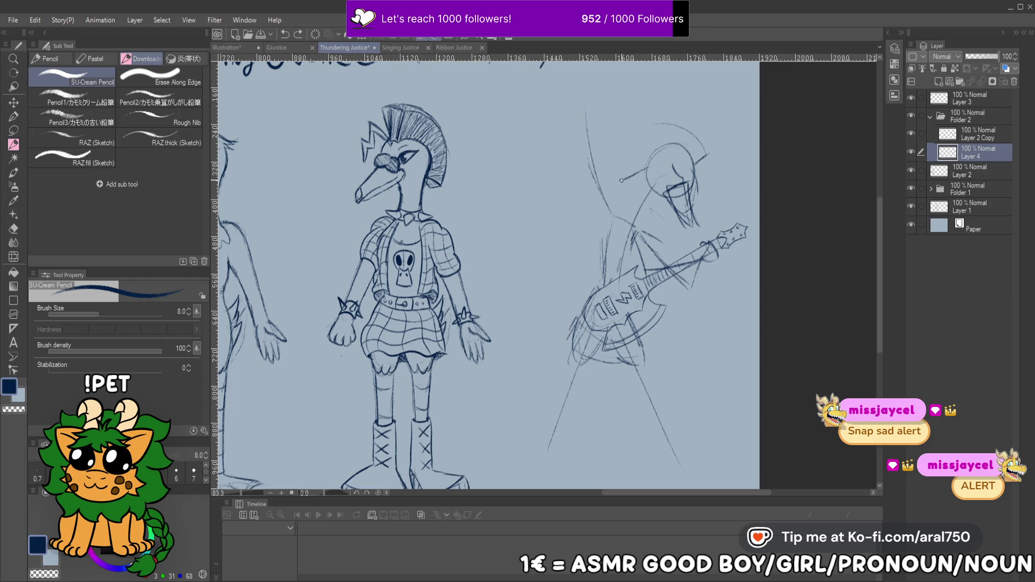
{"action": "left_click_drag", "start_coordinate": [635, 152], "coordinate": [703, 121]}
{"action": "left_click_drag", "start_coordinate": [585, 138], "coordinate": [606, 181]}
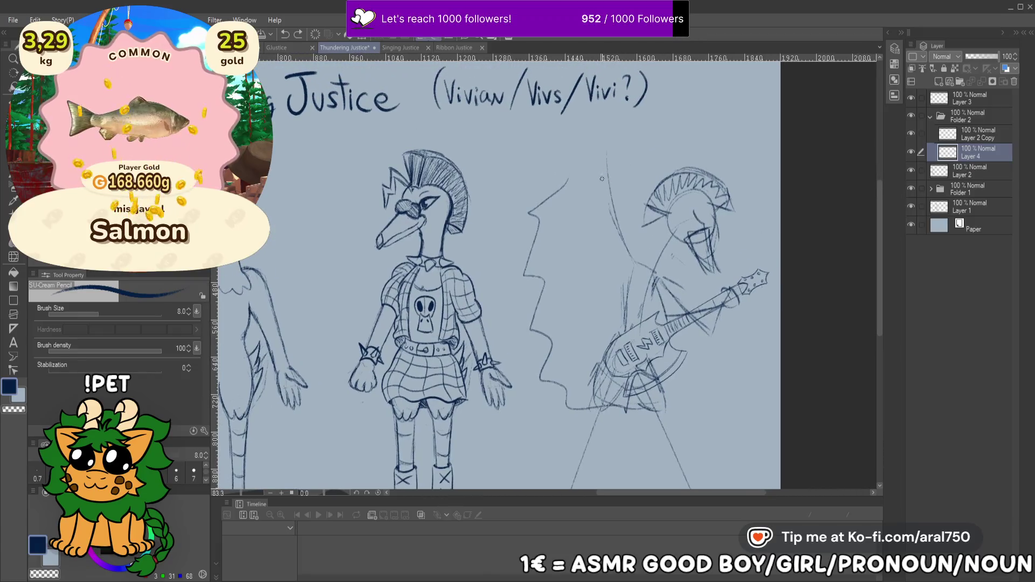
{"action": "left_click_drag", "start_coordinate": [619, 137], "coordinate": [609, 182]}
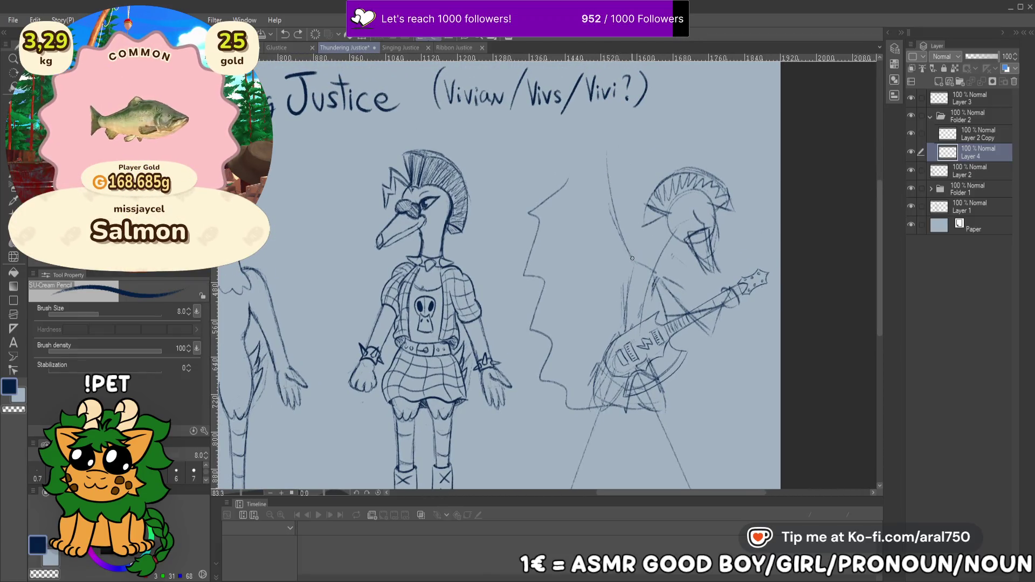
{"action": "key", "text": "ctrl+t"}
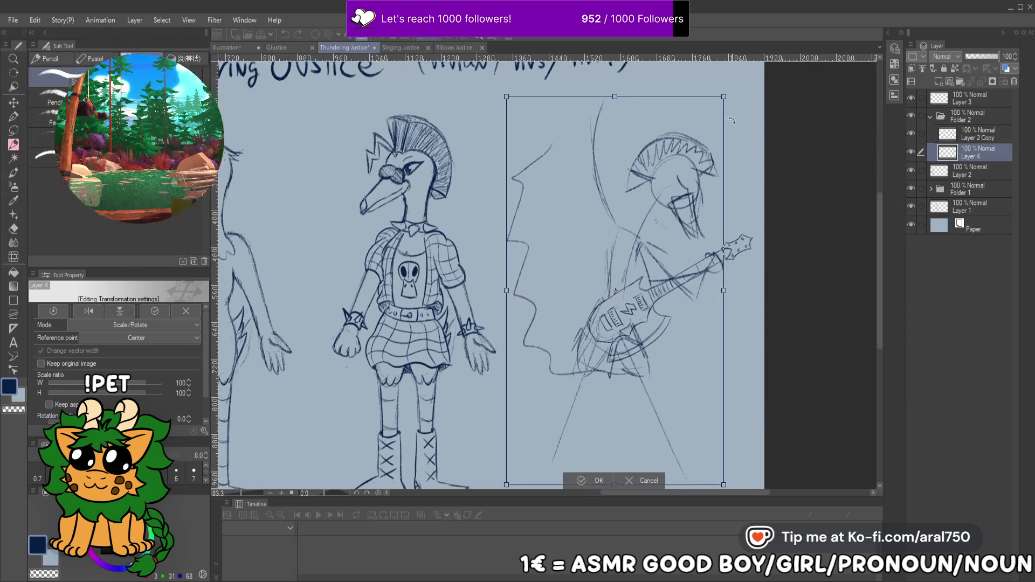
Shift the guitar-player sketch up and right, then scale Folder 2's contents down to 89%
{"action": "left_click_drag", "start_coordinate": [697, 138], "coordinate": [729, 107]}
{"action": "key", "text": "Return"}
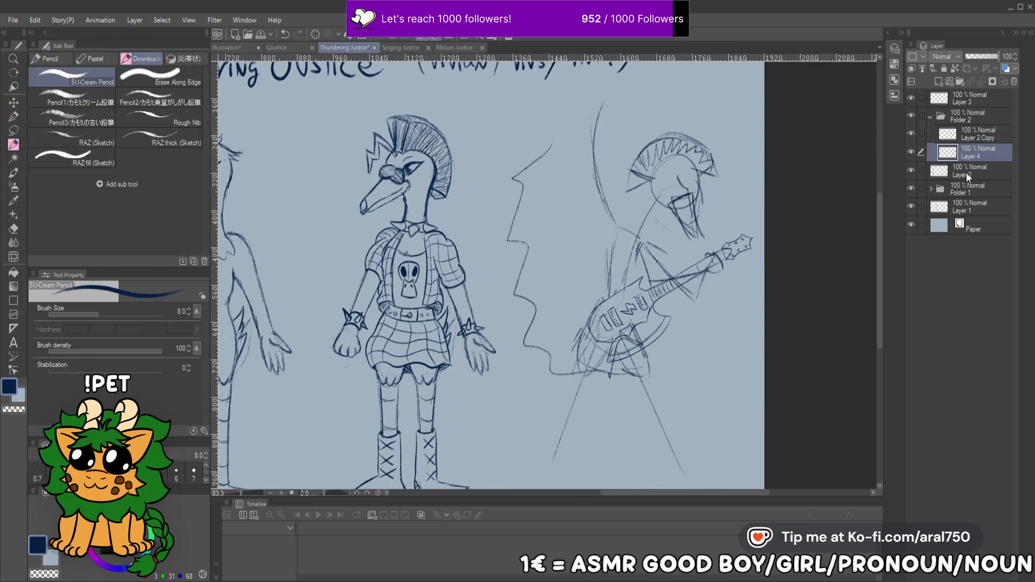
{"action": "left_click", "coordinate": [965, 122]}
{"action": "key", "text": "ctrl+t"}
{"action": "mouse_move", "coordinate": [755, 128]}
{"action": "left_mouse_down"}
{"action": "mouse_move", "coordinate": [710, 158]}
{"action": "mouse_move", "coordinate": [725, 157]}
{"action": "left_mouse_up"}
{"action": "left_click_drag", "start_coordinate": [675, 255], "coordinate": [682, 236]}
{"action": "key", "text": "Return"}
{"action": "left_click", "coordinate": [973, 134]}
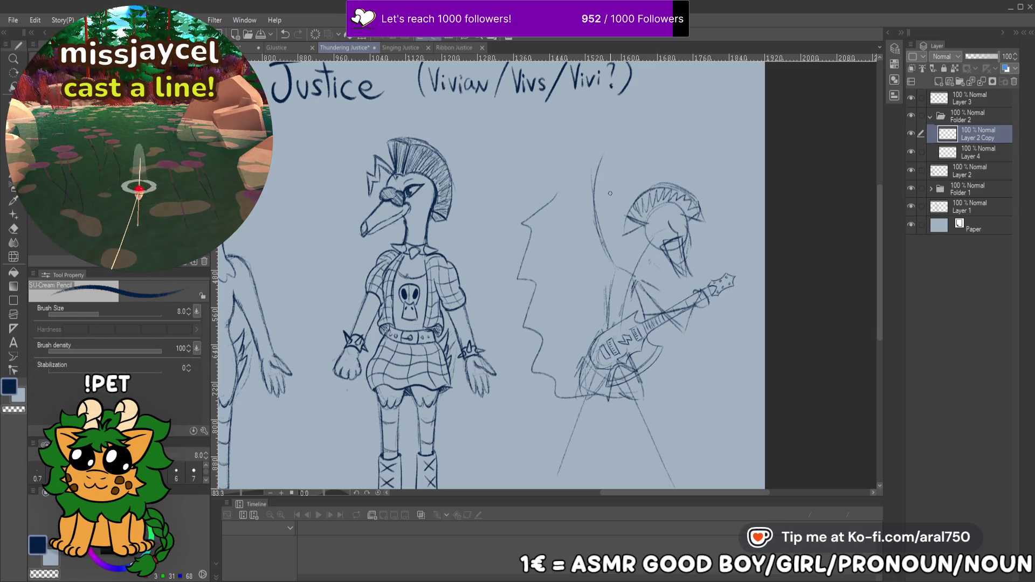
Darken the figure's long curved line and sketch a raised fist, its arm and the left outline
{"action": "left_click_drag", "start_coordinate": [596, 172], "coordinate": [604, 240]}
{"action": "left_click_drag", "start_coordinate": [588, 146], "coordinate": [595, 200]}
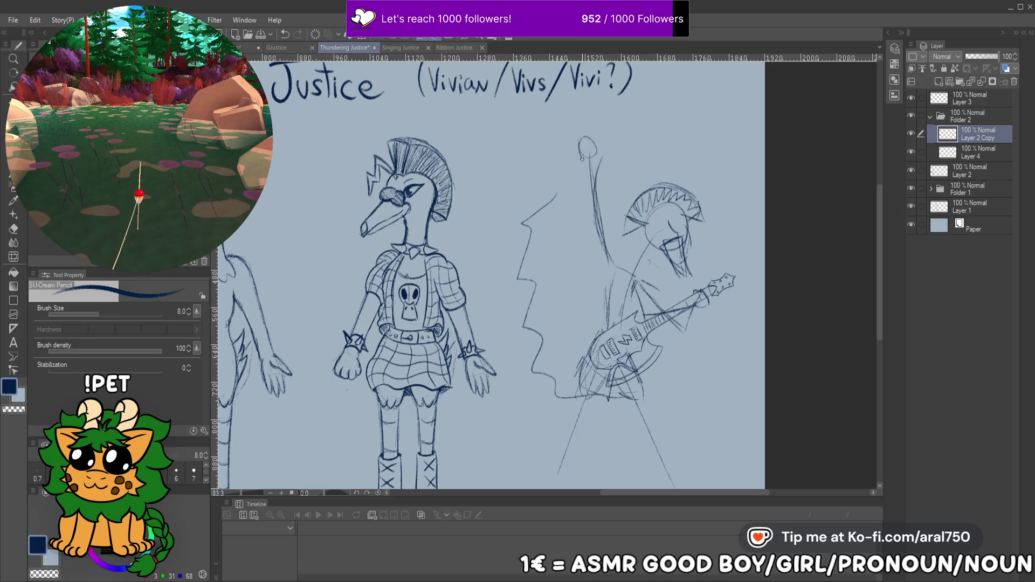
{"action": "left_click_drag", "start_coordinate": [588, 135], "coordinate": [590, 142]}
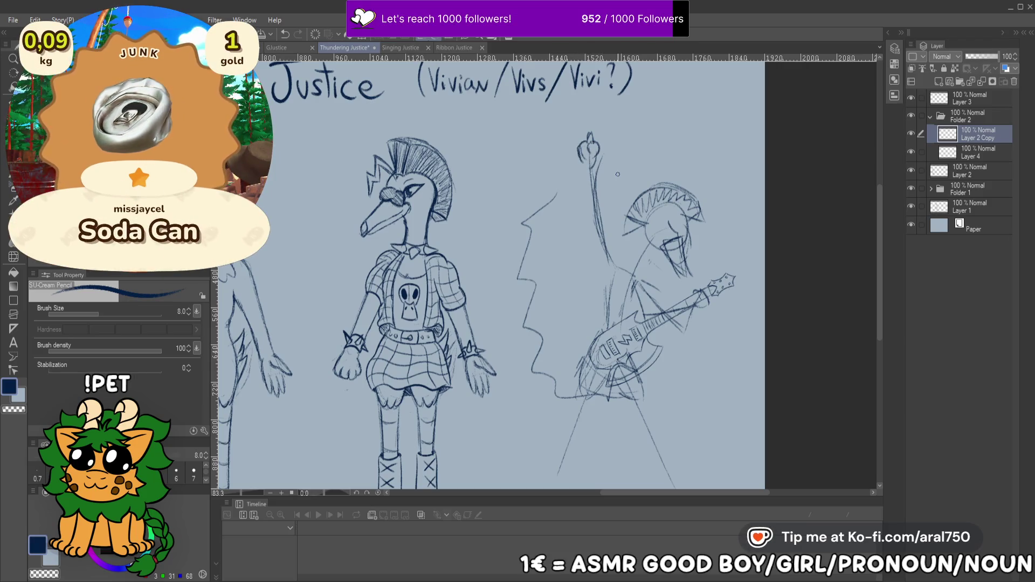
{"action": "mouse_move", "coordinate": [580, 159]}
{"action": "left_mouse_down"}
{"action": "mouse_move", "coordinate": [587, 164]}
{"action": "mouse_move", "coordinate": [587, 134]}
{"action": "left_mouse_up"}
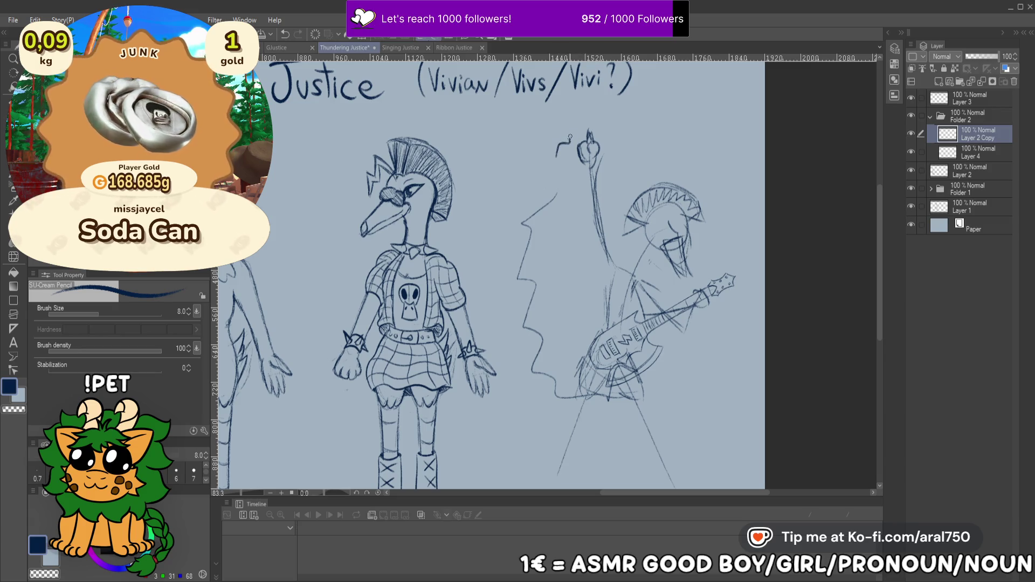
{"action": "left_click_drag", "start_coordinate": [561, 150], "coordinate": [555, 169]}
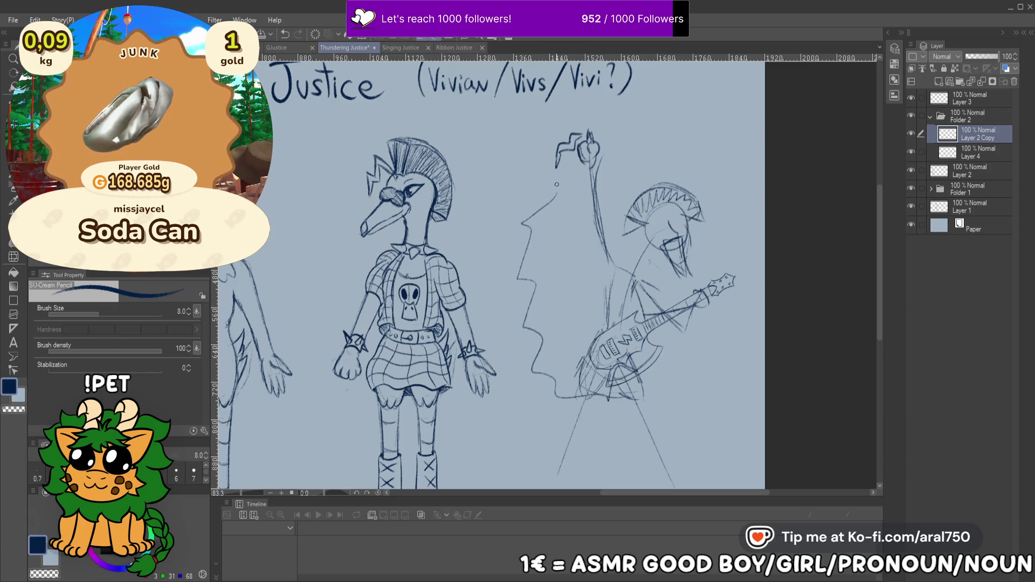
{"action": "left_click_drag", "start_coordinate": [539, 215], "coordinate": [532, 271]}
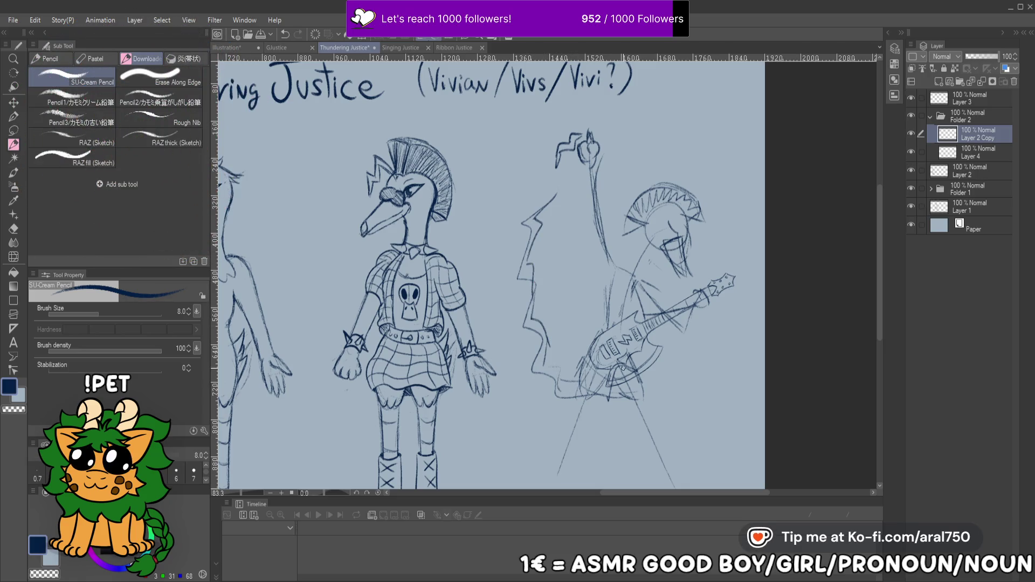
Darken the right bird's beak and eye, removing a stray beak stroke
{"action": "left_click_drag", "start_coordinate": [657, 324], "coordinate": [620, 327]}
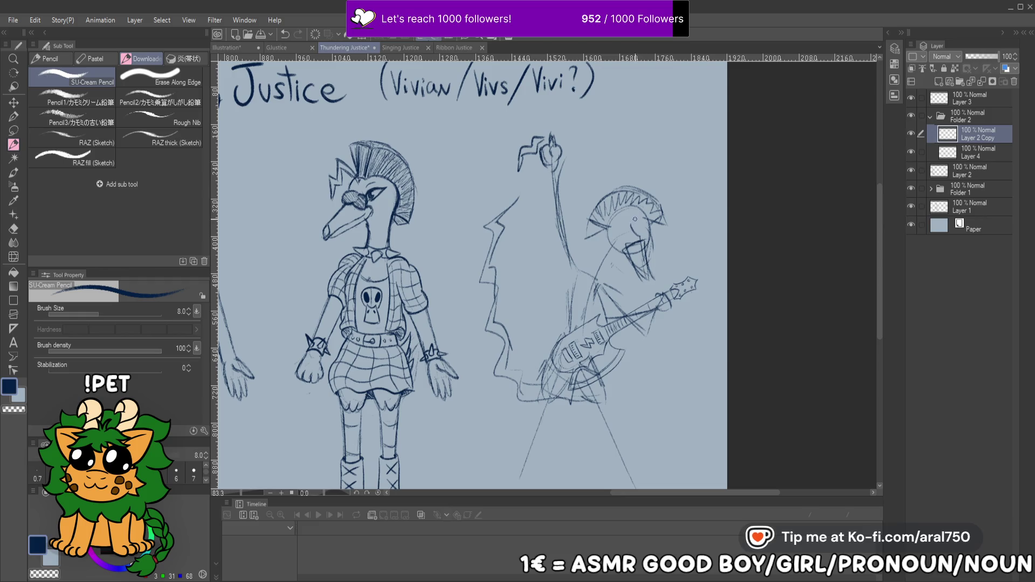
{"action": "left_click_drag", "start_coordinate": [647, 241], "coordinate": [641, 258]}
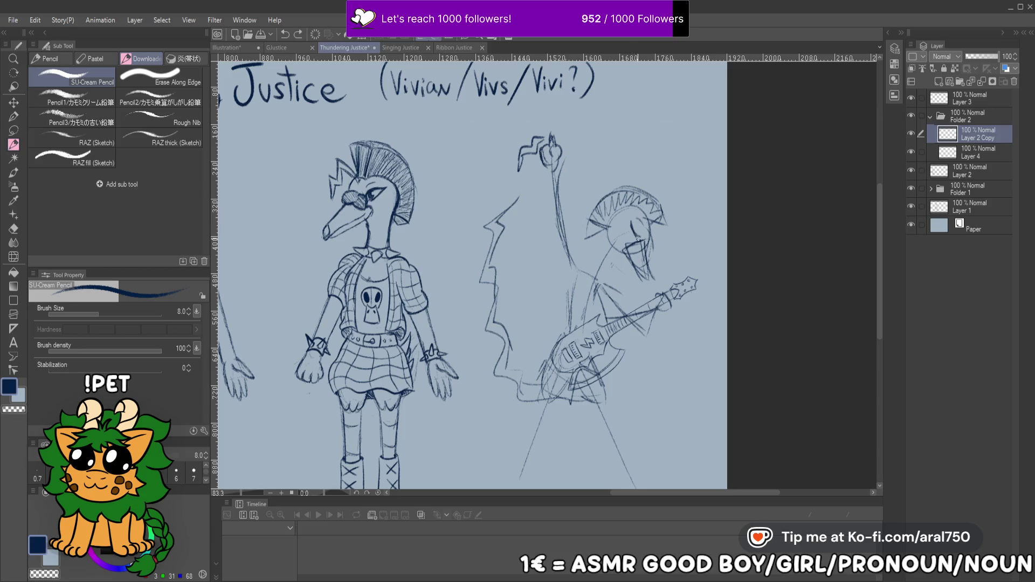
{"action": "mouse_move", "coordinate": [641, 245]}
{"action": "left_mouse_down"}
{"action": "mouse_move", "coordinate": [652, 288]}
{"action": "mouse_move", "coordinate": [635, 246]}
{"action": "left_mouse_up"}
{"action": "key", "text": "ctrl+z"}
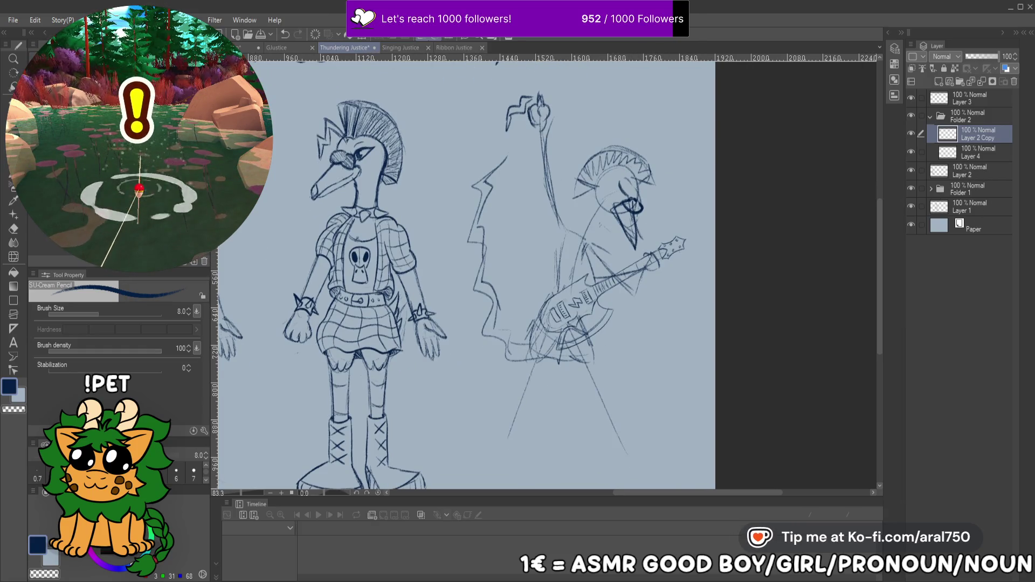
Lasso the guitarist's head and scale it to about 89% on both layers, nudged slightly left
{"action": "key", "text": "m"}
{"action": "mouse_move", "coordinate": [661, 118]}
{"action": "left_mouse_down"}
{"action": "mouse_move", "coordinate": [576, 148]}
{"action": "mouse_move", "coordinate": [601, 213]}
{"action": "mouse_move", "coordinate": [662, 178]}
{"action": "mouse_move", "coordinate": [661, 120]}
{"action": "left_mouse_up"}
{"action": "key", "text": "ctrl+t"}
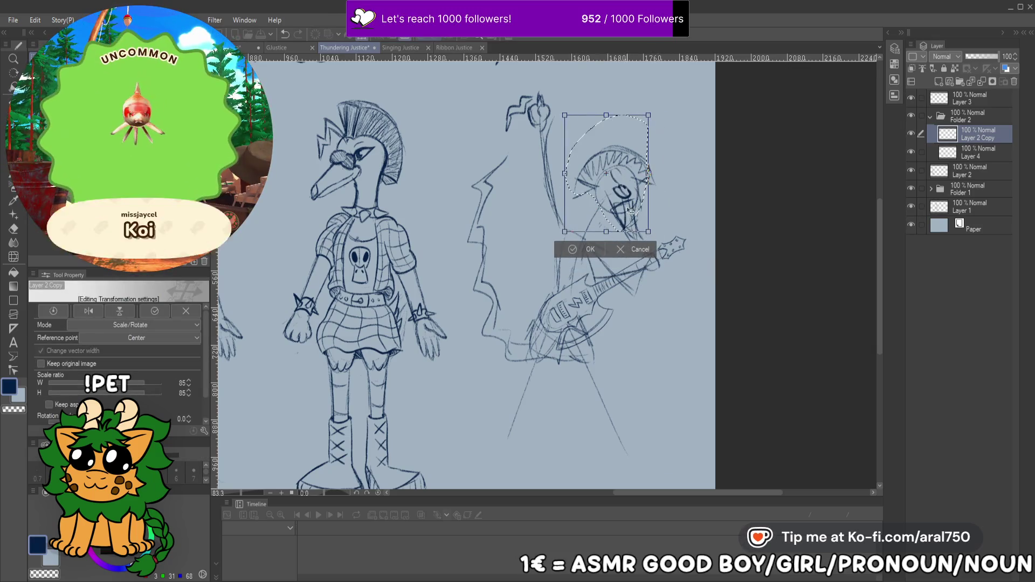
{"action": "key", "text": "Return"}
{"action": "left_click", "coordinate": [965, 154], "text": "ctrl"}
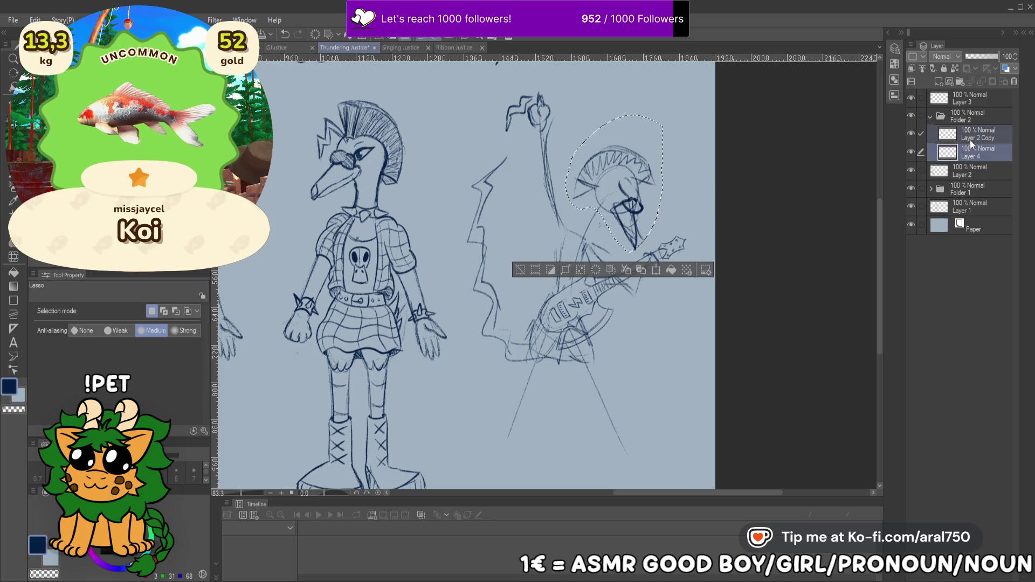
{"action": "key", "text": "ctrl+t"}
{"action": "left_click_drag", "start_coordinate": [665, 116], "coordinate": [653, 123]}
{"action": "left_click_drag", "start_coordinate": [631, 191], "coordinate": [631, 191]}
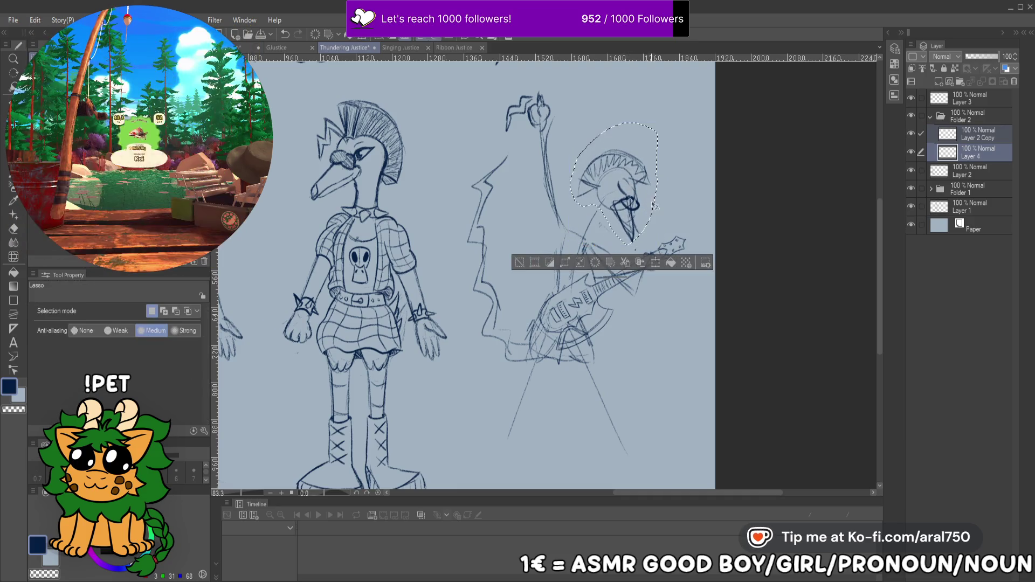
{"action": "key", "text": "Return"}
{"action": "scroll", "coordinate": [632, 191], "scroll_direction": "down", "scroll_amount": 2}
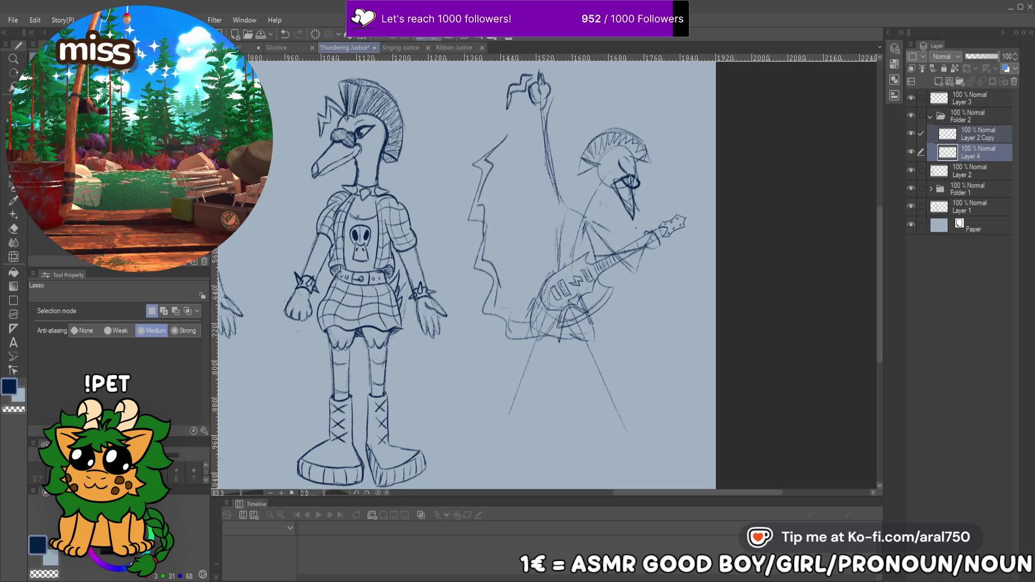
Sketch the guitarist's beak, neck, collar and chest, the guitar's bottom edge and front leg
{"action": "key", "text": "p"}
{"action": "left_click_drag", "start_coordinate": [482, 233], "coordinate": [457, 228]}
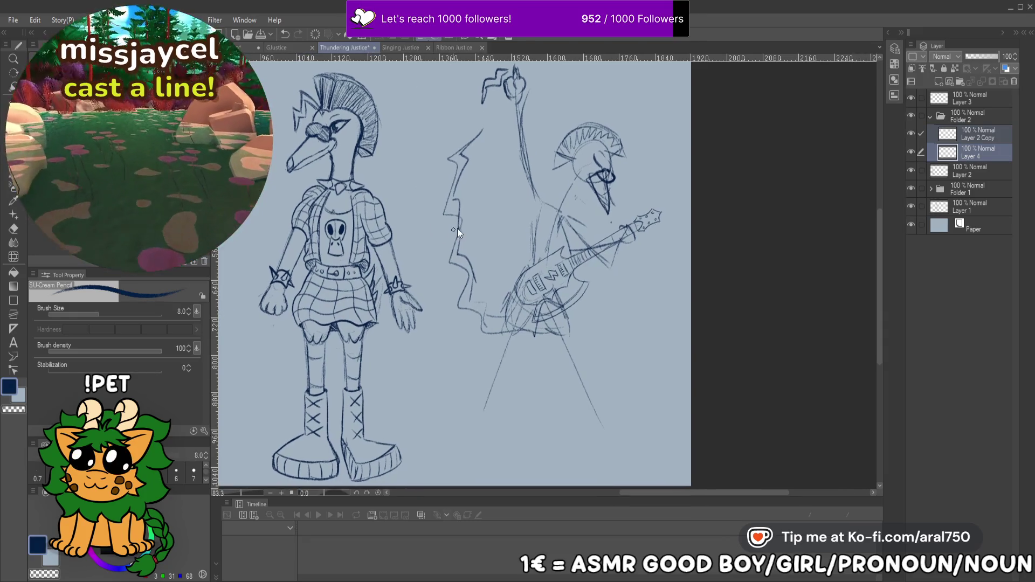
{"action": "mouse_move", "coordinate": [595, 169]}
{"action": "left_mouse_down"}
{"action": "mouse_move", "coordinate": [584, 190]}
{"action": "mouse_move", "coordinate": [598, 178]}
{"action": "left_mouse_up"}
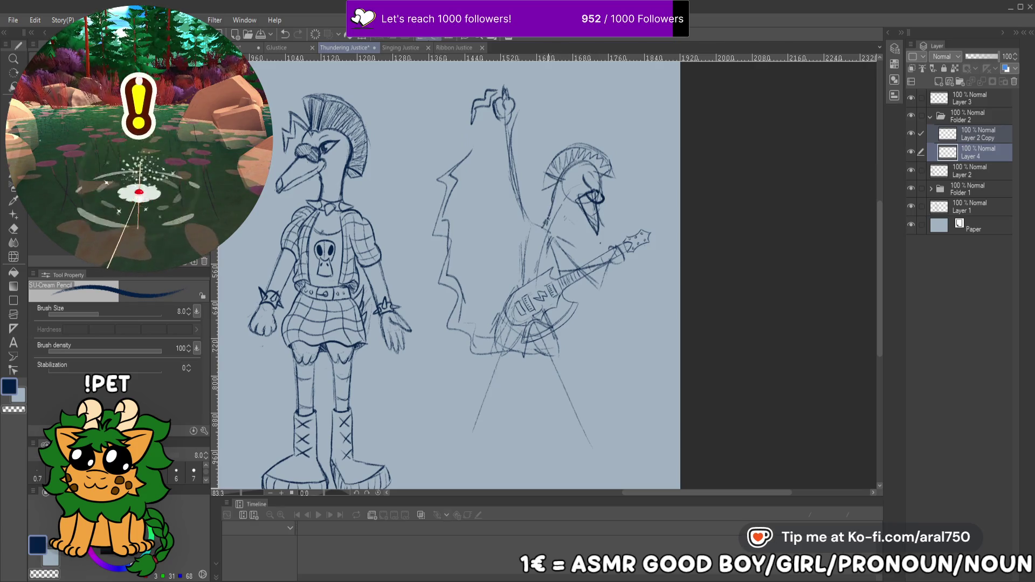
{"action": "mouse_move", "coordinate": [569, 213]}
{"action": "left_mouse_down"}
{"action": "mouse_move", "coordinate": [561, 237]}
{"action": "mouse_move", "coordinate": [566, 207]}
{"action": "mouse_move", "coordinate": [556, 229]}
{"action": "mouse_move", "coordinate": [542, 221]}
{"action": "left_mouse_up"}
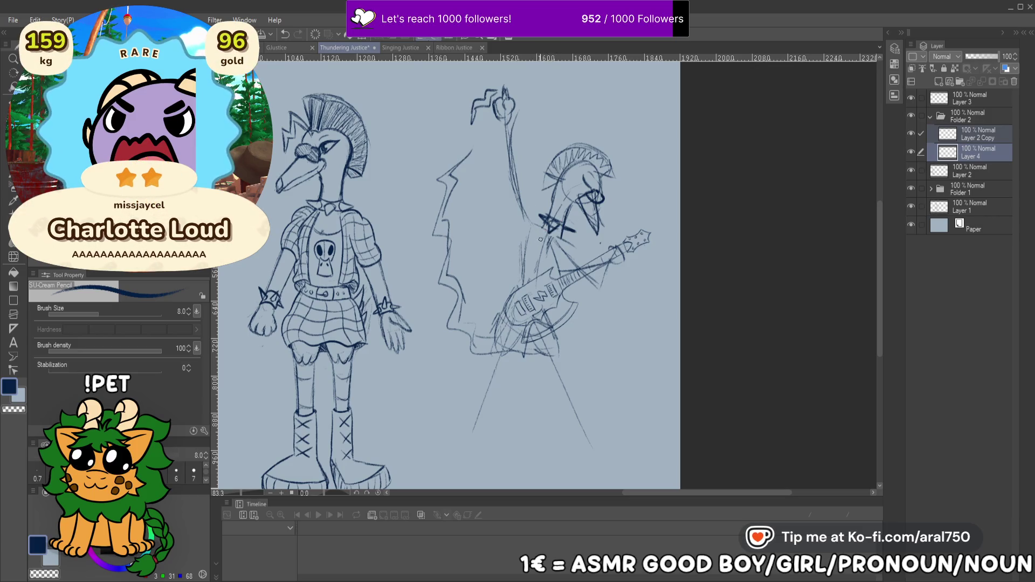
{"action": "left_click_drag", "start_coordinate": [540, 231], "coordinate": [527, 273]}
{"action": "left_click_drag", "start_coordinate": [527, 203], "coordinate": [532, 208]}
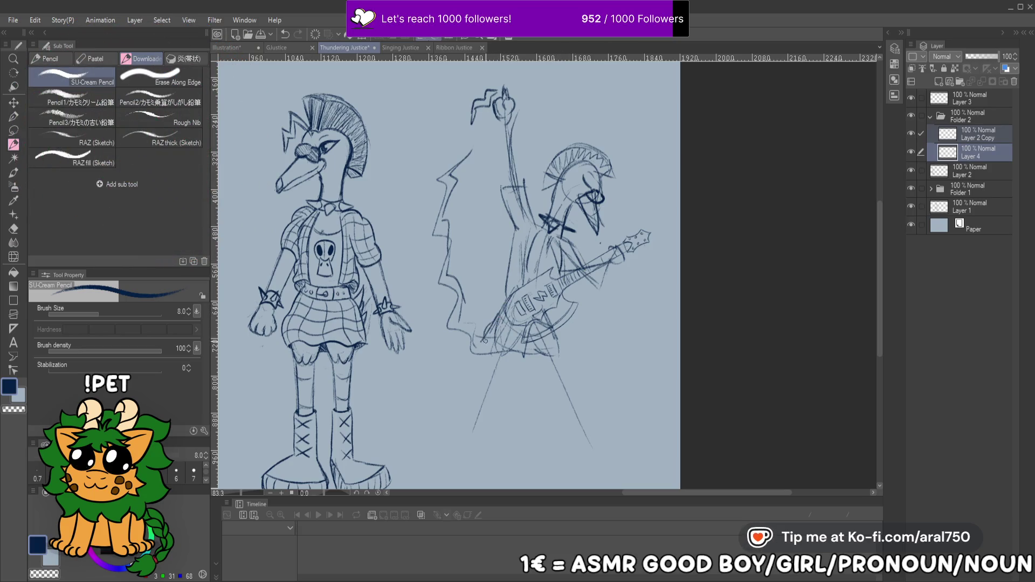
{"action": "mouse_move", "coordinate": [536, 355]}
{"action": "left_mouse_down"}
{"action": "mouse_move", "coordinate": [561, 361]}
{"action": "mouse_move", "coordinate": [563, 337]}
{"action": "mouse_move", "coordinate": [520, 240]}
{"action": "left_mouse_up"}
{"action": "left_click_drag", "start_coordinate": [505, 288], "coordinate": [470, 367]}
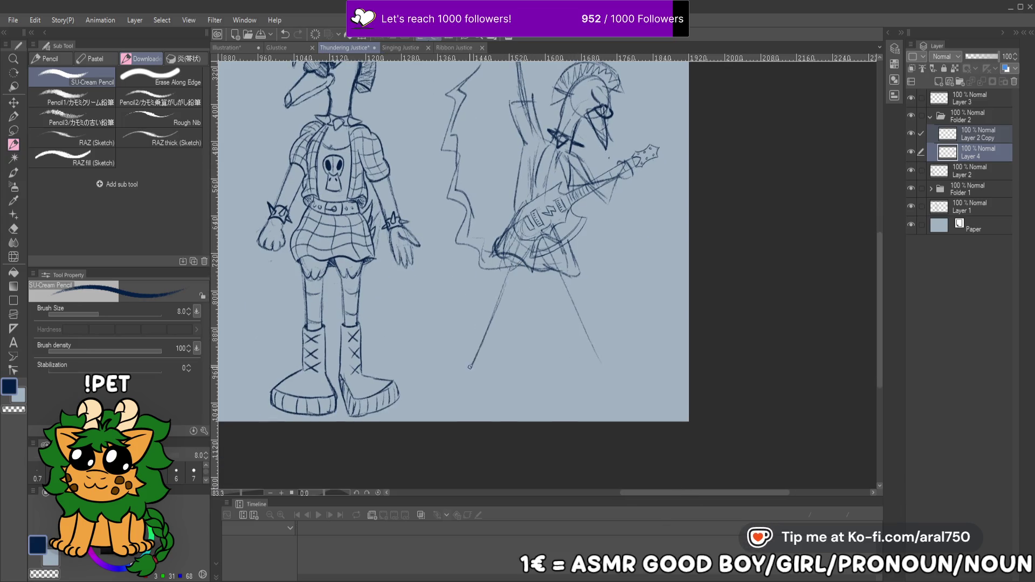
Sketch the front foot's sole and the right leg line, then undo those leg and foot strokes
{"action": "mouse_move", "coordinate": [565, 289]}
{"action": "left_mouse_down"}
{"action": "mouse_move", "coordinate": [575, 328]}
{"action": "mouse_move", "coordinate": [571, 239]}
{"action": "left_mouse_up"}
{"action": "left_click_drag", "start_coordinate": [477, 361], "coordinate": [444, 369]}
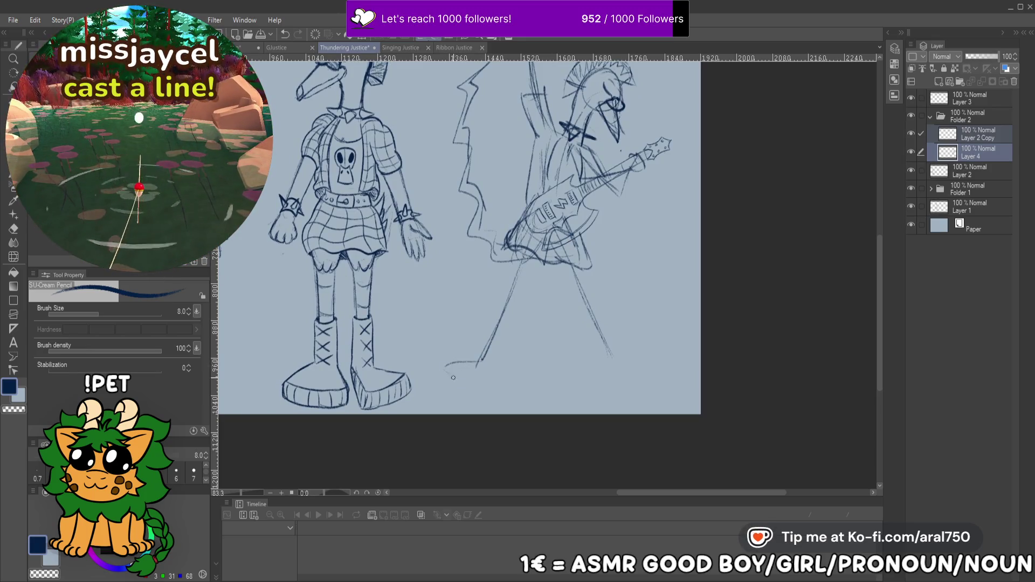
{"action": "mouse_move", "coordinate": [621, 376]}
{"action": "left_mouse_down"}
{"action": "mouse_move", "coordinate": [612, 362]}
{"action": "mouse_move", "coordinate": [651, 387]}
{"action": "left_mouse_up"}
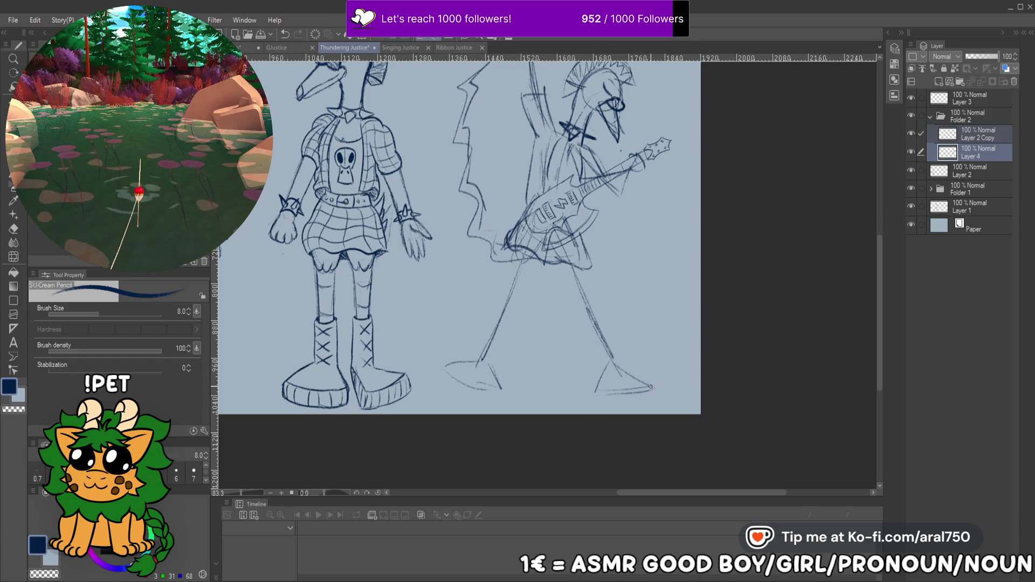
{"action": "left_click_drag", "start_coordinate": [590, 233], "coordinate": [590, 231]}
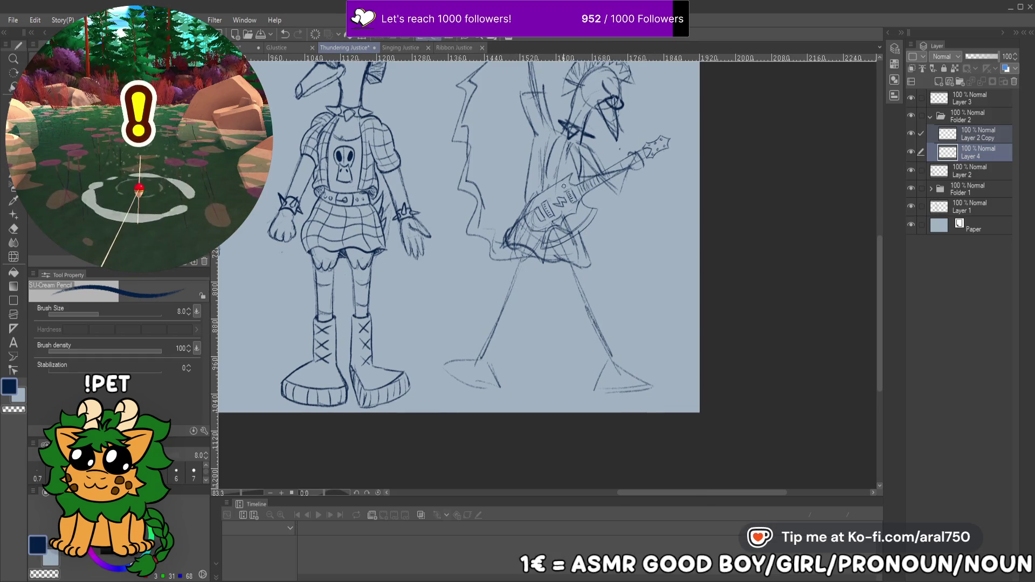
{"action": "key", "text": "ctrl+z"}
{"action": "key", "text": "ctrl+z"}
{"action": "key", "text": "ctrl+z"}
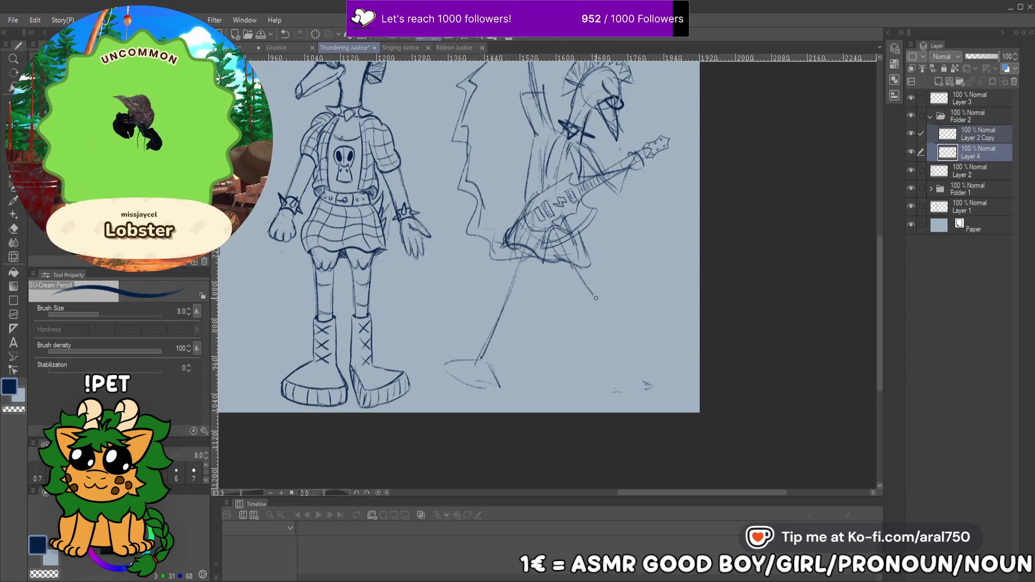
Draw the back leg down to a splayed back foot, redoing the overlong and misplaced strokes
{"action": "left_click_drag", "start_coordinate": [579, 278], "coordinate": [603, 317]}
{"action": "key", "text": "ctrl+z"}
{"action": "left_click_drag", "start_coordinate": [577, 285], "coordinate": [592, 313]}
{"action": "left_click_drag", "start_coordinate": [596, 371], "coordinate": [591, 322]}
{"action": "mouse_move", "coordinate": [595, 371]}
{"action": "left_mouse_down"}
{"action": "mouse_move", "coordinate": [605, 391]}
{"action": "mouse_move", "coordinate": [659, 380]}
{"action": "left_mouse_up"}
{"action": "key", "text": "ctrl+z"}
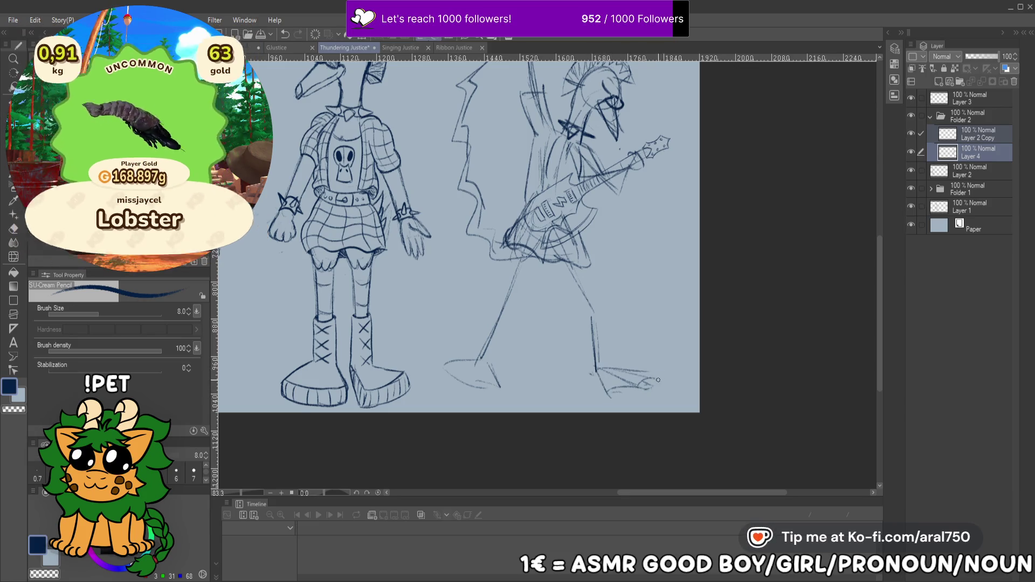
{"action": "key", "text": "ctrl+z"}
{"action": "left_click_drag", "start_coordinate": [599, 368], "coordinate": [655, 381]}
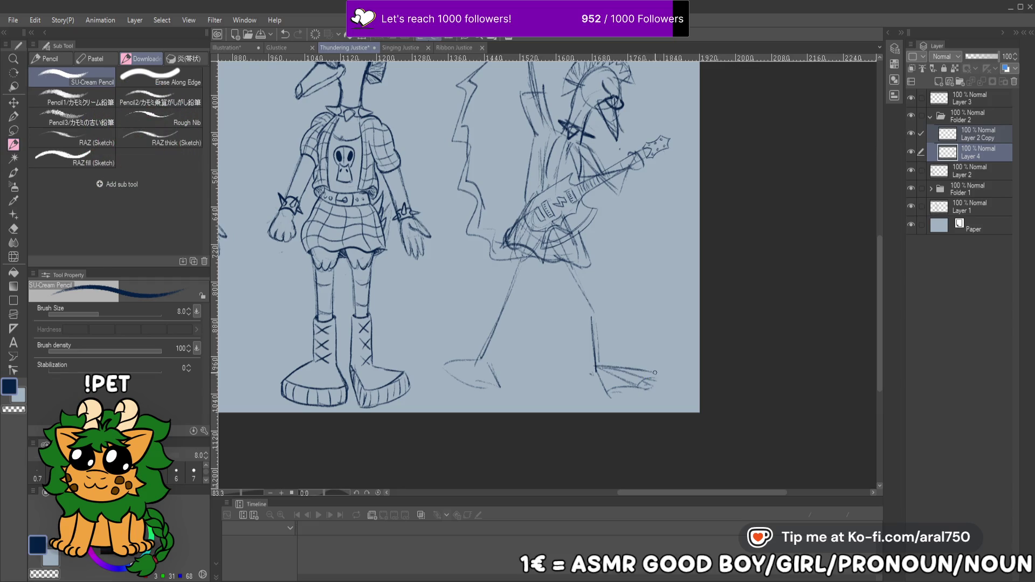
Rework the back leg line below the guitar through several redraws and undos
{"action": "left_click_drag", "start_coordinate": [596, 359], "coordinate": [592, 309]}
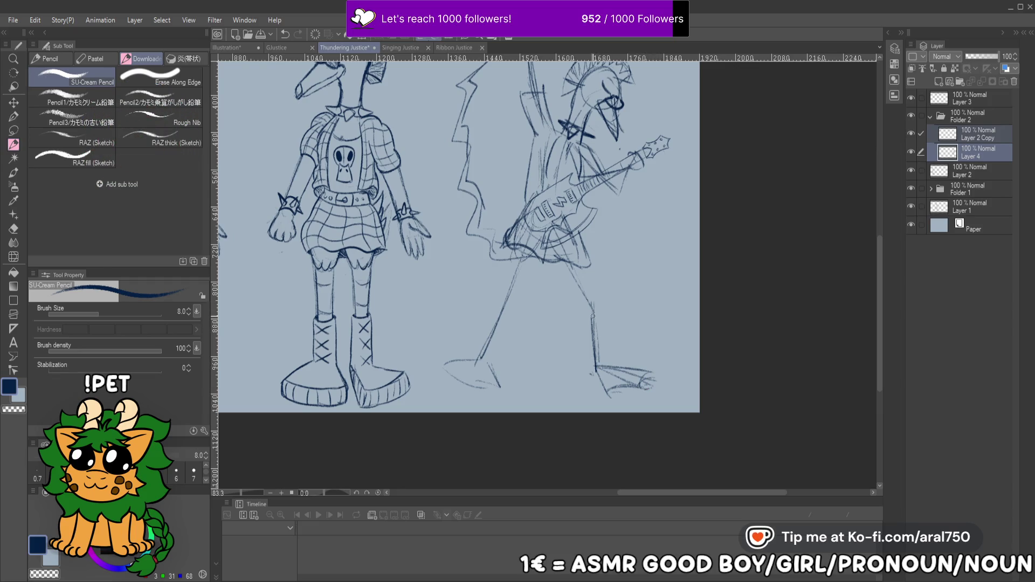
{"action": "mouse_move", "coordinate": [559, 252]}
{"action": "left_mouse_down"}
{"action": "mouse_move", "coordinate": [602, 286]}
{"action": "mouse_move", "coordinate": [594, 328]}
{"action": "left_mouse_up"}
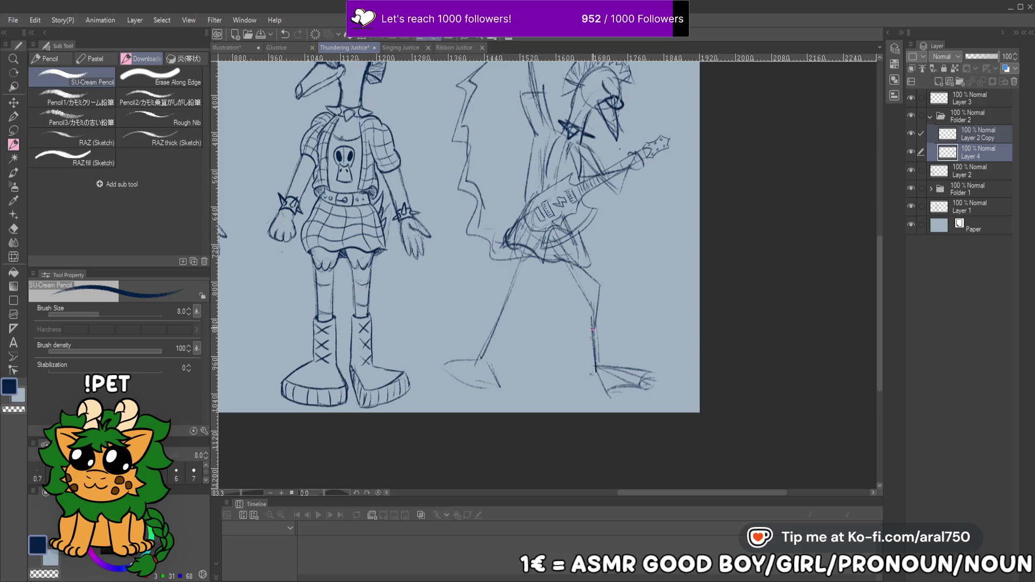
{"action": "key", "text": "ctrl+z"}
{"action": "key", "text": "ctrl+z"}
{"action": "left_click_drag", "start_coordinate": [596, 334], "coordinate": [595, 369]}
{"action": "key", "text": "ctrl+z"}
{"action": "left_click_drag", "start_coordinate": [602, 275], "coordinate": [596, 356]}
{"action": "key", "text": "ctrl+z"}
{"action": "left_click_drag", "start_coordinate": [602, 285], "coordinate": [596, 353]}
{"action": "key", "text": "ctrl+z"}
{"action": "left_click_drag", "start_coordinate": [565, 255], "coordinate": [590, 276]}
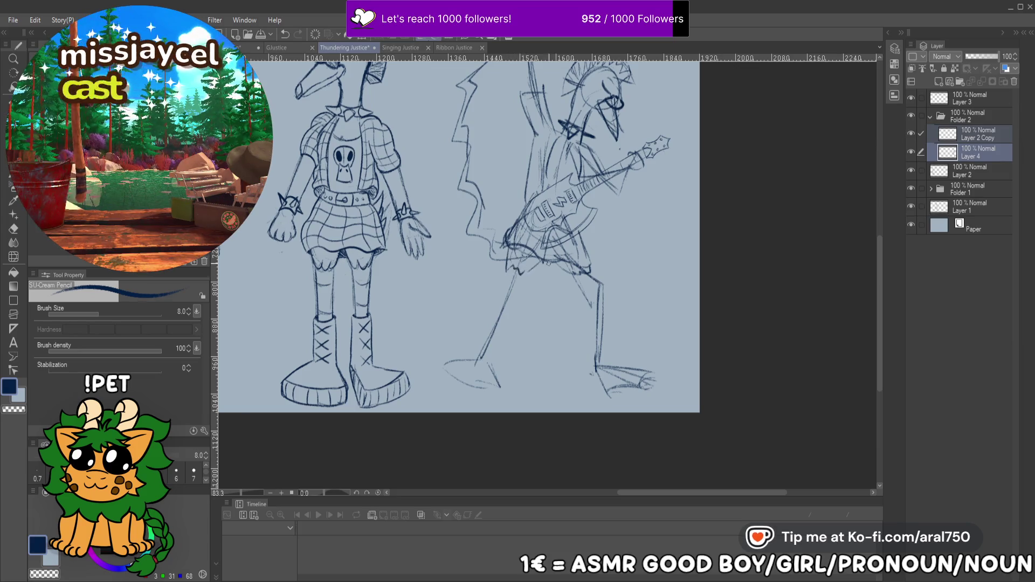
Redraw the front boot's sole with crossed laces and add a knee curve on the back leg
{"action": "mouse_move", "coordinate": [495, 320]}
{"action": "left_mouse_down"}
{"action": "mouse_move", "coordinate": [516, 312]}
{"action": "mouse_move", "coordinate": [494, 346]}
{"action": "mouse_move", "coordinate": [528, 326]}
{"action": "mouse_move", "coordinate": [517, 318]}
{"action": "mouse_move", "coordinate": [522, 353]}
{"action": "mouse_move", "coordinate": [472, 358]}
{"action": "mouse_move", "coordinate": [521, 380]}
{"action": "left_mouse_up"}
{"action": "mouse_move", "coordinate": [463, 351]}
{"action": "left_mouse_down"}
{"action": "mouse_move", "coordinate": [519, 379]}
{"action": "mouse_move", "coordinate": [517, 369]}
{"action": "mouse_move", "coordinate": [509, 384]}
{"action": "mouse_move", "coordinate": [521, 385]}
{"action": "left_mouse_up"}
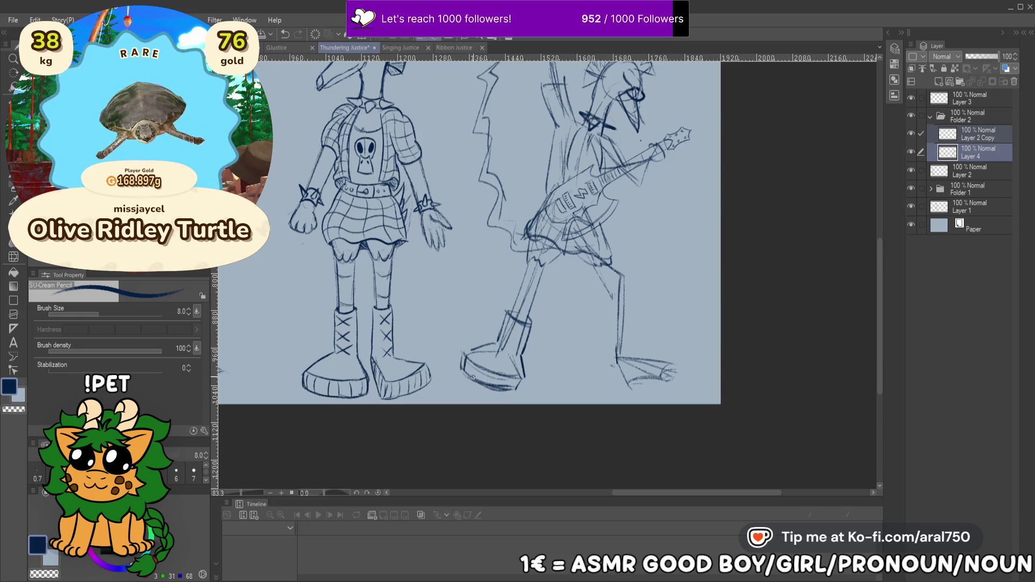
{"action": "left_click_drag", "start_coordinate": [502, 358], "coordinate": [521, 335]}
{"action": "left_click_drag", "start_coordinate": [603, 313], "coordinate": [633, 308]}
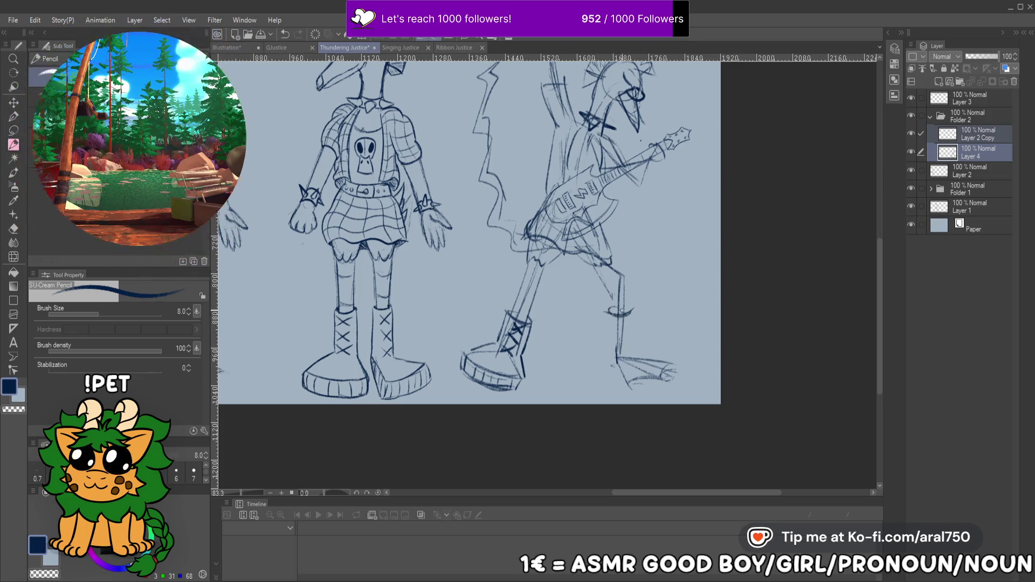
{"action": "left_click_drag", "start_coordinate": [608, 305], "coordinate": [632, 307]}
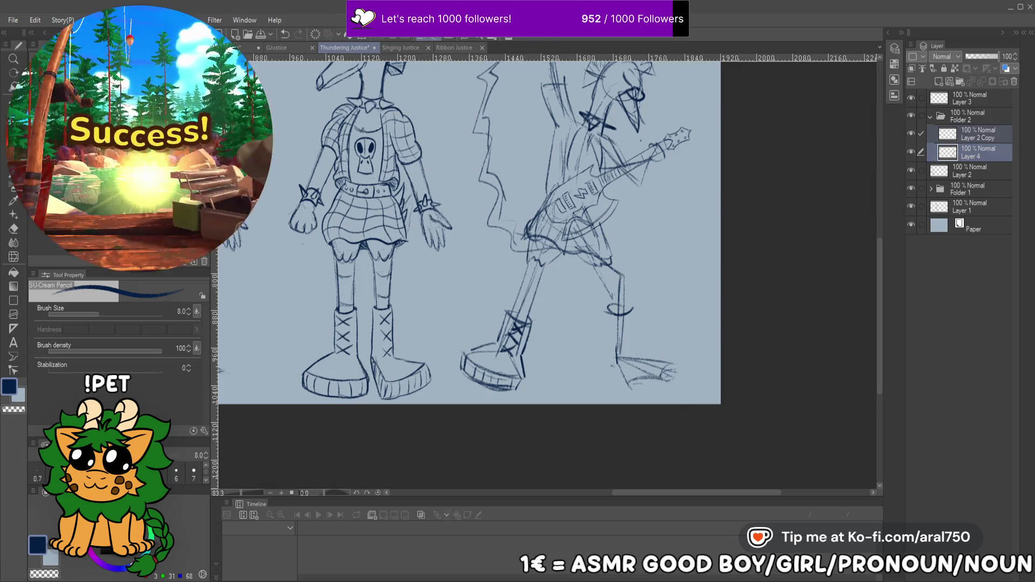
Outline and darken the guitarist's mohawk crest
{"action": "scroll", "coordinate": [564, 236], "scroll_direction": "up", "scroll_amount": 3}
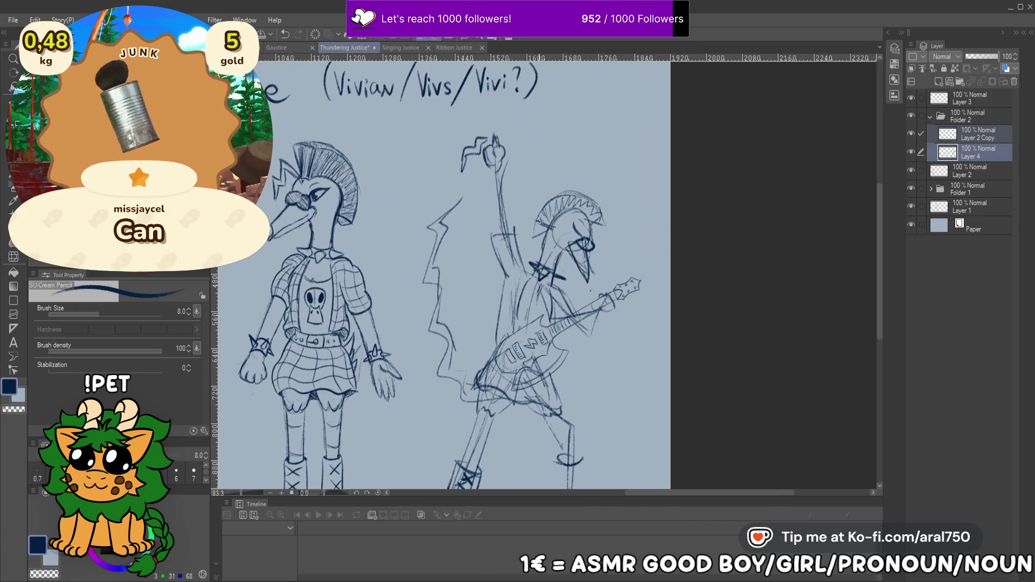
{"action": "mouse_move", "coordinate": [599, 214]}
{"action": "left_mouse_down"}
{"action": "mouse_move", "coordinate": [615, 220]}
{"action": "mouse_move", "coordinate": [589, 188]}
{"action": "mouse_move", "coordinate": [544, 197]}
{"action": "mouse_move", "coordinate": [533, 216]}
{"action": "mouse_move", "coordinate": [576, 187]}
{"action": "left_mouse_up"}
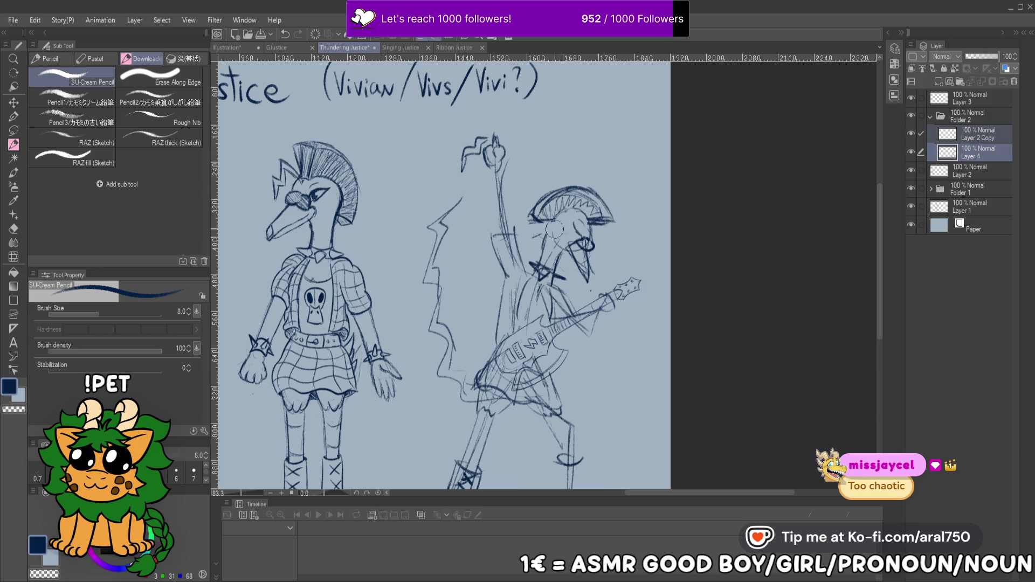
{"action": "left_click_drag", "start_coordinate": [597, 218], "coordinate": [531, 221]}
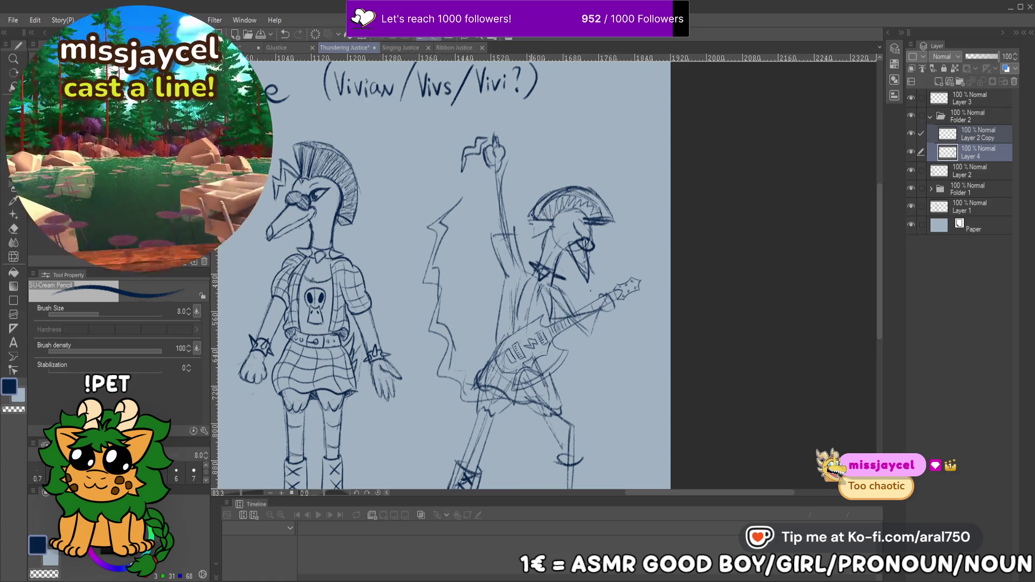
{"action": "left_click_drag", "start_coordinate": [543, 211], "coordinate": [581, 195]}
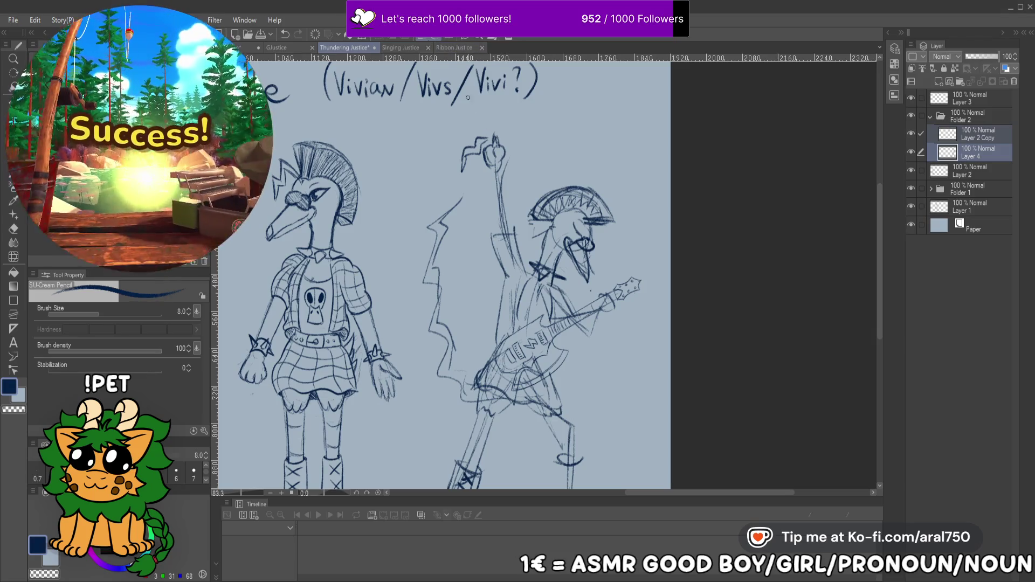
Sketch the raised arm and fist, adding a spiked wrist cuff below the fist
{"action": "mouse_move", "coordinate": [487, 171]}
{"action": "left_mouse_down"}
{"action": "mouse_move", "coordinate": [497, 228]}
{"action": "mouse_move", "coordinate": [510, 227]}
{"action": "left_mouse_up"}
{"action": "left_click_drag", "start_coordinate": [502, 189], "coordinate": [509, 229]}
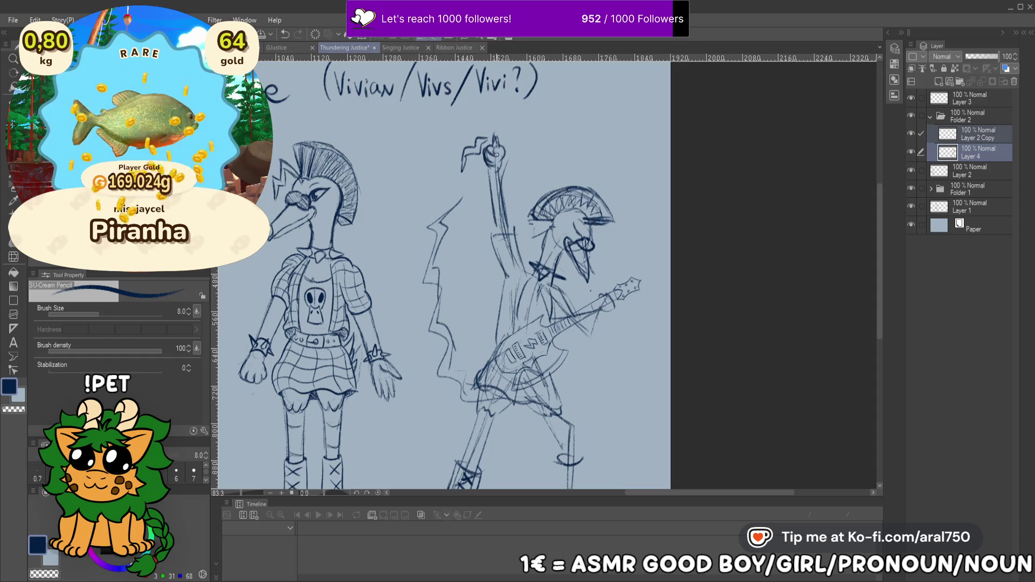
{"action": "mouse_move", "coordinate": [495, 143]}
{"action": "left_mouse_down"}
{"action": "mouse_move", "coordinate": [510, 156]}
{"action": "mouse_move", "coordinate": [503, 167]}
{"action": "left_mouse_up"}
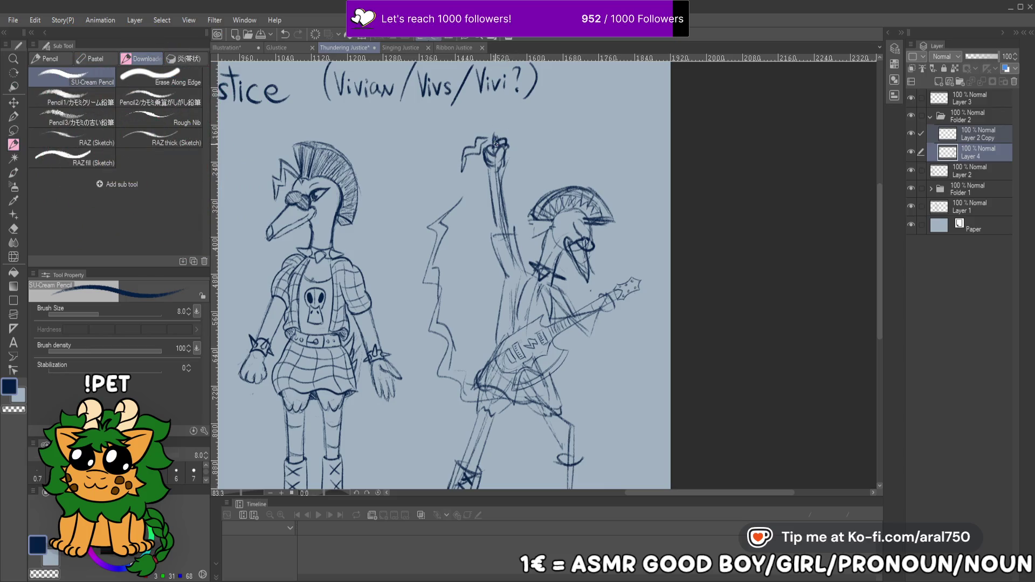
{"action": "mouse_move", "coordinate": [491, 145]}
{"action": "left_mouse_down"}
{"action": "mouse_move", "coordinate": [484, 161]}
{"action": "mouse_move", "coordinate": [497, 164]}
{"action": "left_mouse_up"}
{"action": "key", "text": "ctrl+z"}
{"action": "mouse_move", "coordinate": [485, 175]}
{"action": "left_mouse_down"}
{"action": "mouse_move", "coordinate": [501, 175]}
{"action": "mouse_move", "coordinate": [491, 189]}
{"action": "mouse_move", "coordinate": [511, 176]}
{"action": "left_mouse_up"}
{"action": "left_click_drag", "start_coordinate": [493, 182], "coordinate": [497, 190]}
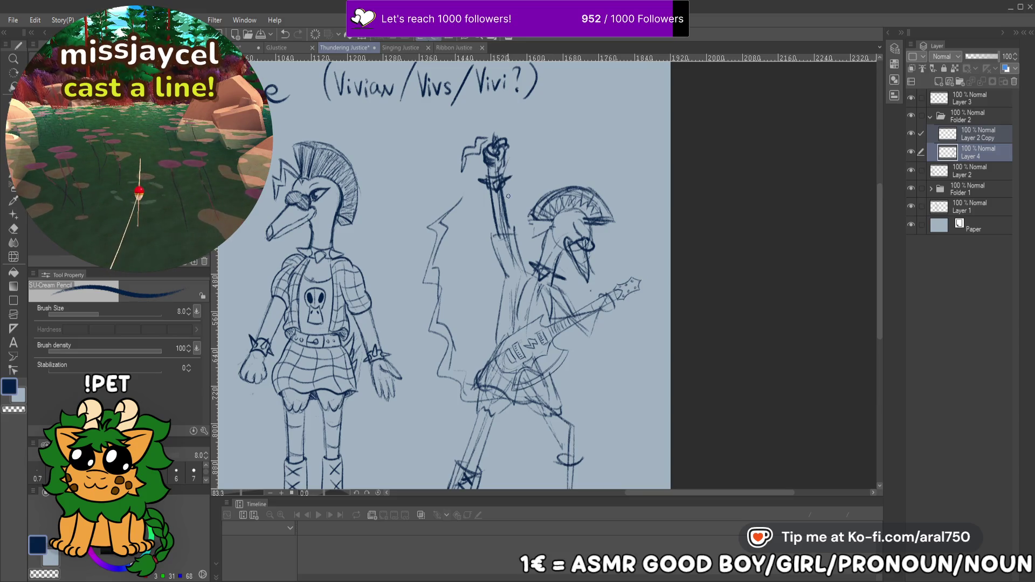
Undo the torso stroke, try a shorter one across the torso, and switch to Layer 2
{"action": "left_click_drag", "start_coordinate": [483, 219], "coordinate": [497, 186]}
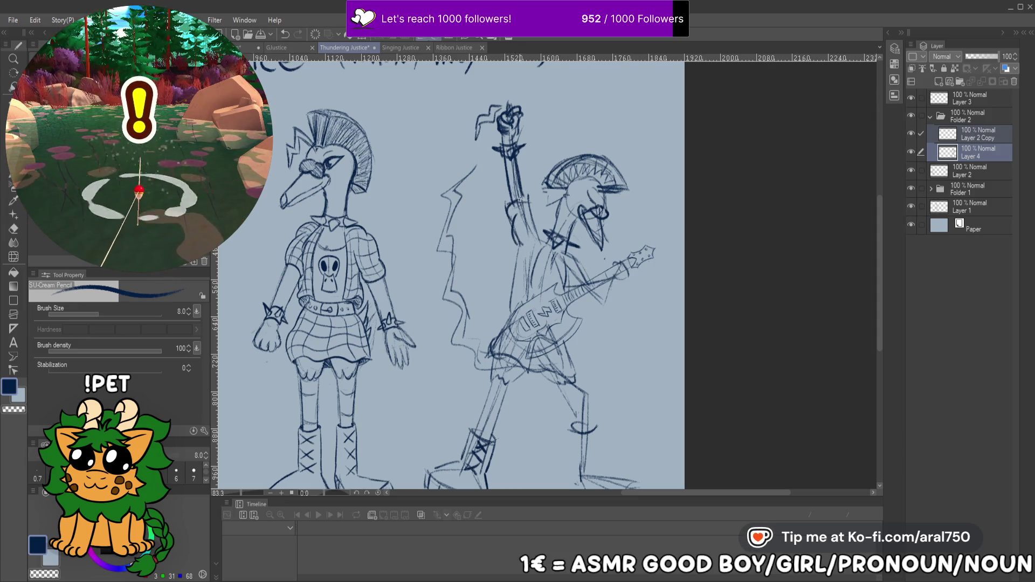
{"action": "left_click_drag", "start_coordinate": [520, 246], "coordinate": [517, 221]}
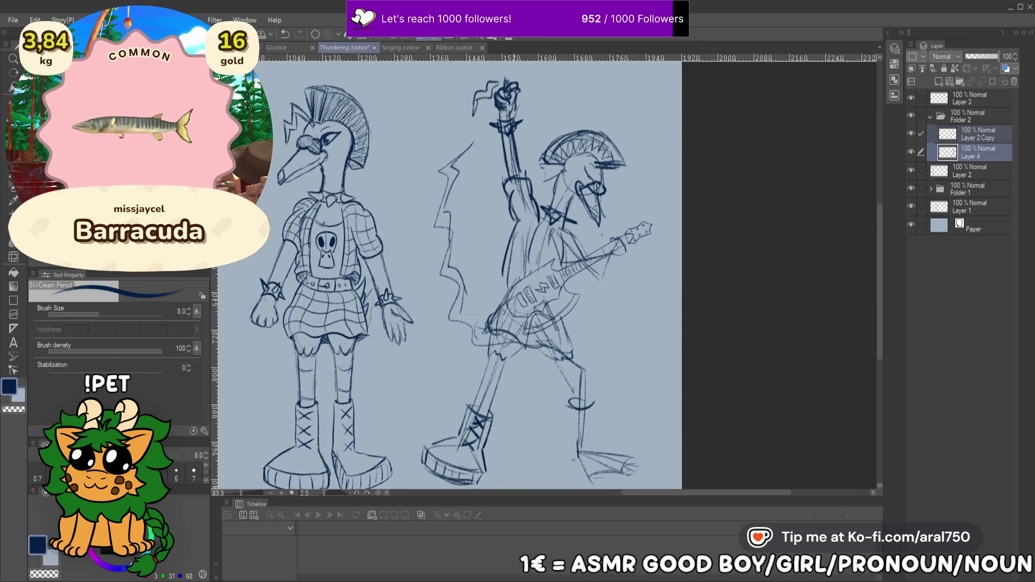
{"action": "key", "text": "ctrl+z"}
{"action": "key", "text": "ctrl+z"}
{"action": "mouse_move", "coordinate": [509, 221]}
{"action": "left_mouse_down"}
{"action": "mouse_move", "coordinate": [499, 277]}
{"action": "mouse_move", "coordinate": [529, 273]}
{"action": "left_mouse_up"}
{"action": "key", "text": "ctrl+z"}
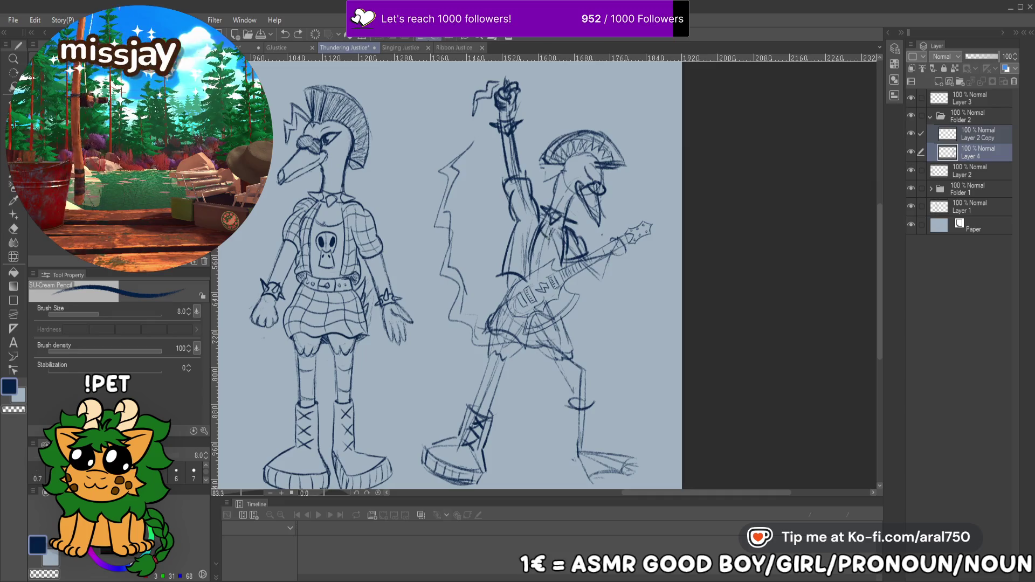
{"action": "left_click_drag", "start_coordinate": [544, 237], "coordinate": [558, 210]}
{"action": "left_click", "coordinate": [975, 167]}
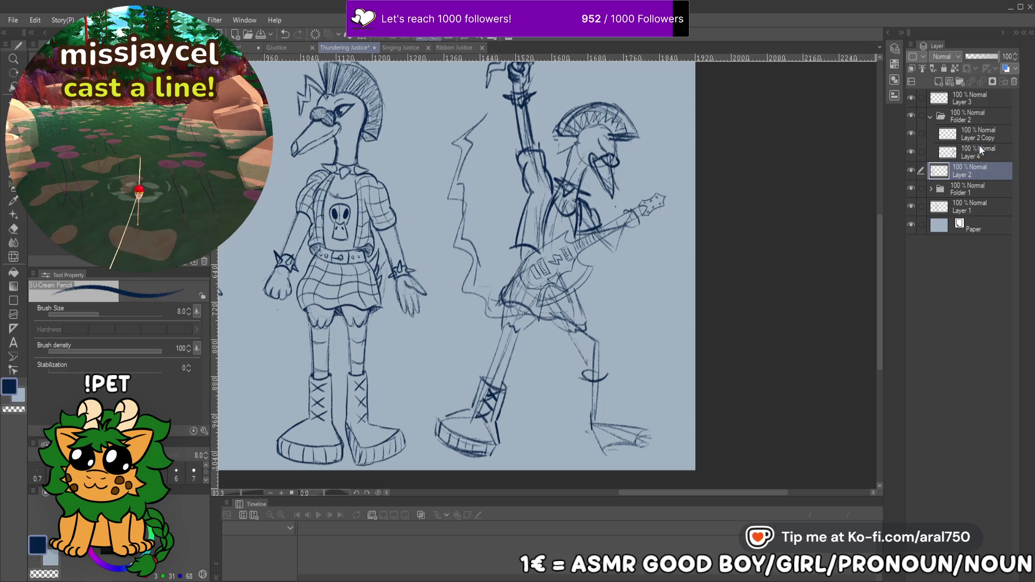
Select Layer 2 Copy and toggle the body sketch and Layer 2 Copy visibility to compare
{"action": "left_click", "coordinate": [968, 137]}
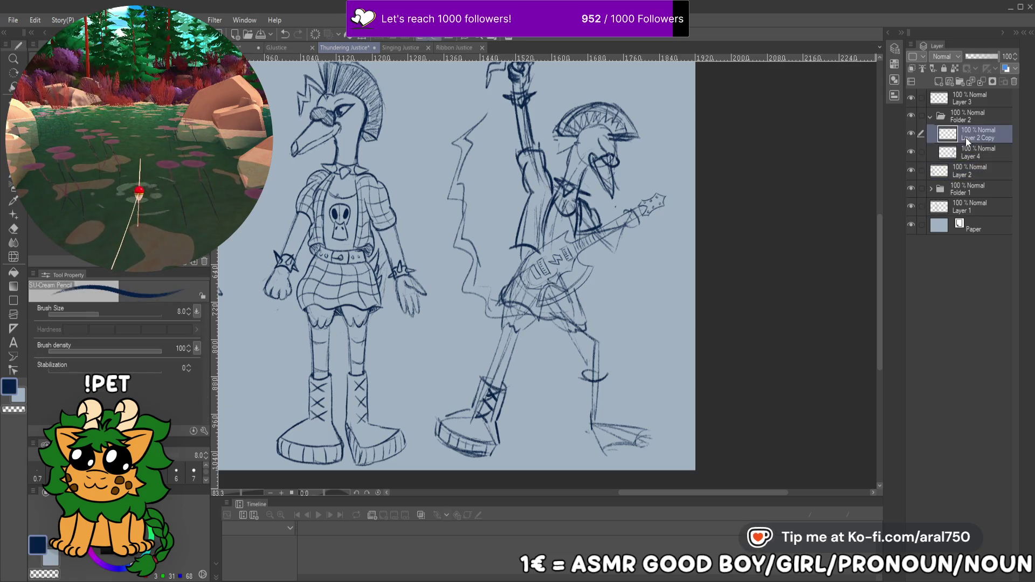
{"action": "left_click", "coordinate": [912, 151]}
{"action": "left_click", "coordinate": [912, 150]}
{"action": "left_click", "coordinate": [913, 131]}
{"action": "left_click", "coordinate": [913, 132]}
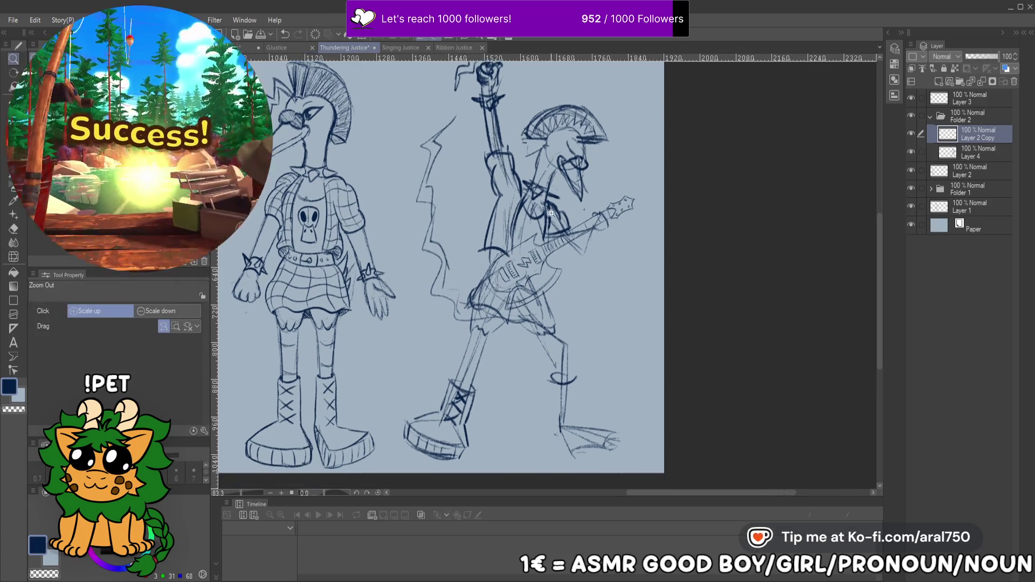
Zoom in on the torso and ink the guitar body edge, neck and horn in bold pencil
{"action": "left_click", "coordinate": [479, 224]}
{"action": "key", "text": "p"}
{"action": "mouse_move", "coordinate": [438, 356]}
{"action": "left_mouse_down"}
{"action": "mouse_move", "coordinate": [466, 288]}
{"action": "mouse_move", "coordinate": [644, 217]}
{"action": "left_mouse_up"}
{"action": "mouse_move", "coordinate": [588, 252]}
{"action": "left_mouse_down"}
{"action": "mouse_move", "coordinate": [705, 174]}
{"action": "mouse_move", "coordinate": [713, 204]}
{"action": "left_mouse_up"}
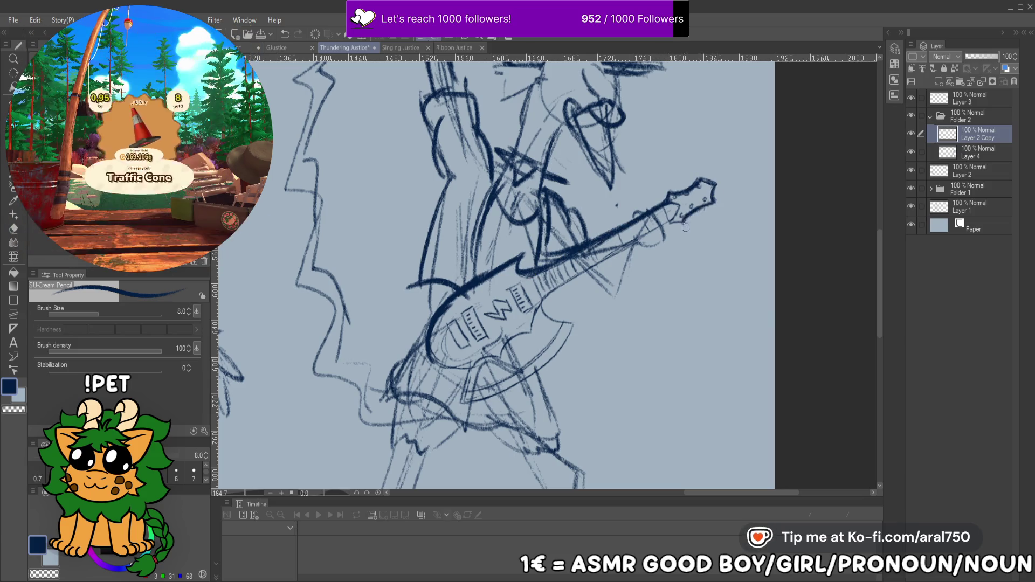
{"action": "mouse_move", "coordinate": [662, 225]}
{"action": "left_mouse_down"}
{"action": "mouse_move", "coordinate": [539, 298]}
{"action": "mouse_move", "coordinate": [572, 325]}
{"action": "mouse_move", "coordinate": [580, 277]}
{"action": "left_mouse_up"}
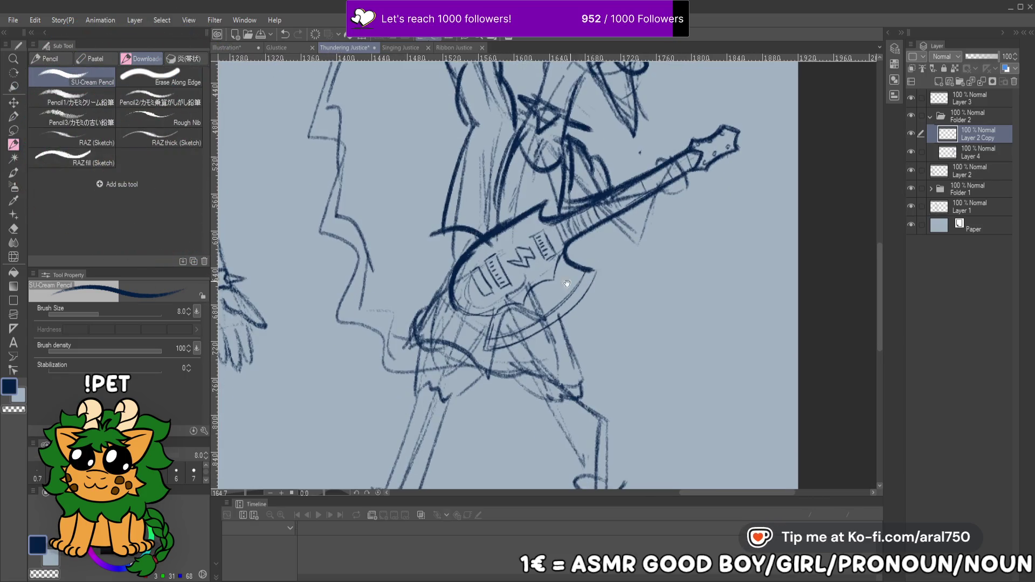
{"action": "mouse_move", "coordinate": [485, 353]}
{"action": "left_mouse_down"}
{"action": "mouse_move", "coordinate": [584, 297]}
{"action": "mouse_move", "coordinate": [479, 357]}
{"action": "left_mouse_up"}
Draw a pickup rectangle on the guitar body, undoing stray lower-edge and neck strokes
{"action": "key", "text": "ctrl+z"}
{"action": "mouse_move", "coordinate": [452, 301]}
{"action": "left_mouse_down"}
{"action": "mouse_move", "coordinate": [495, 314]}
{"action": "mouse_move", "coordinate": [521, 305]}
{"action": "mouse_move", "coordinate": [554, 285]}
{"action": "mouse_move", "coordinate": [563, 249]}
{"action": "mouse_move", "coordinate": [479, 356]}
{"action": "mouse_move", "coordinate": [591, 272]}
{"action": "mouse_move", "coordinate": [536, 322]}
{"action": "left_mouse_up"}
{"action": "key", "text": "ctrl+z"}
{"action": "key", "text": "ctrl+z"}
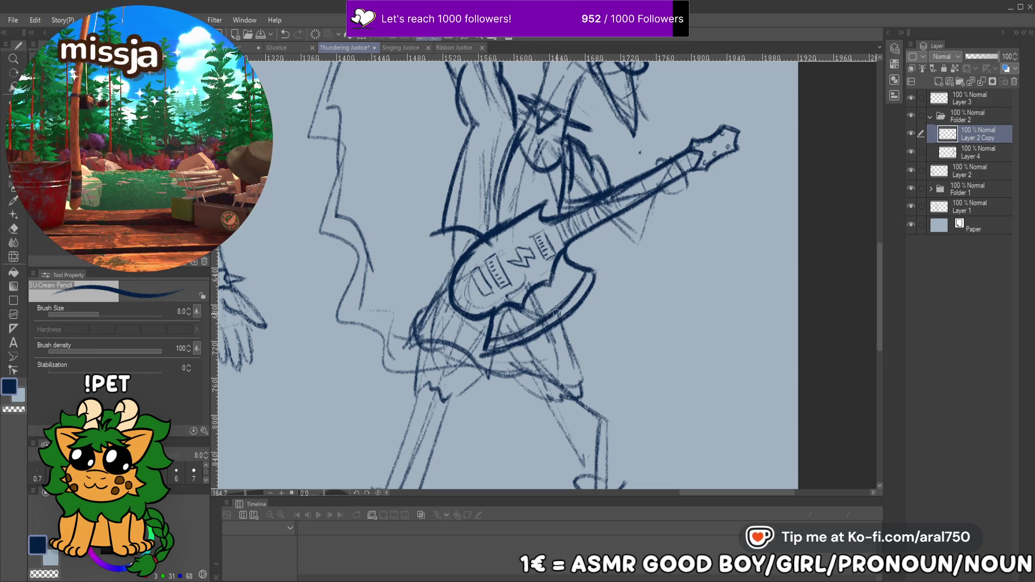
{"action": "mouse_move", "coordinate": [470, 271]}
{"action": "left_mouse_down"}
{"action": "mouse_move", "coordinate": [478, 295]}
{"action": "mouse_move", "coordinate": [499, 268]}
{"action": "mouse_move", "coordinate": [498, 282]}
{"action": "mouse_move", "coordinate": [504, 255]}
{"action": "mouse_move", "coordinate": [534, 258]}
{"action": "mouse_move", "coordinate": [555, 236]}
{"action": "mouse_move", "coordinate": [549, 257]}
{"action": "left_mouse_up"}
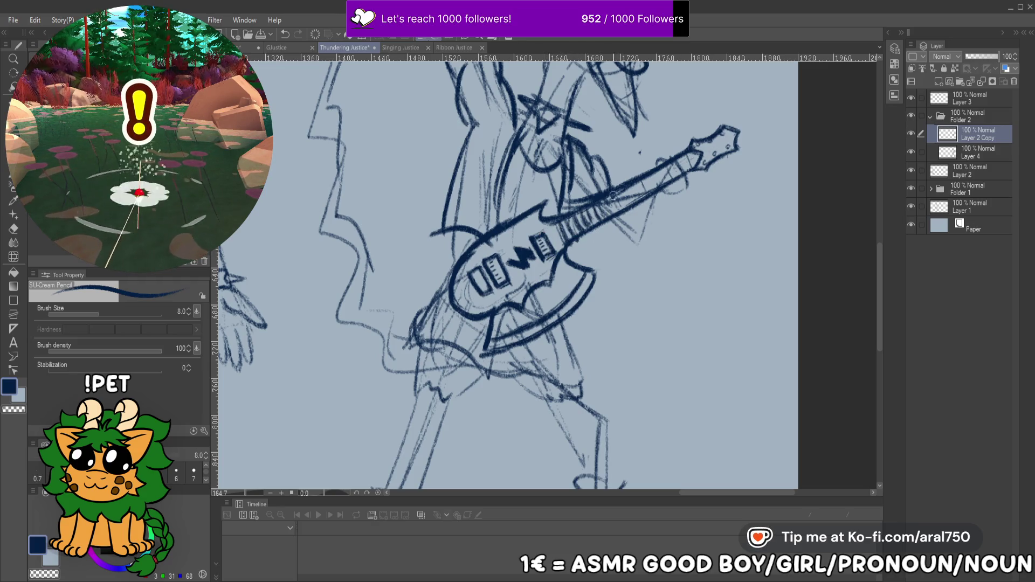
{"action": "left_click_drag", "start_coordinate": [647, 199], "coordinate": [611, 262]}
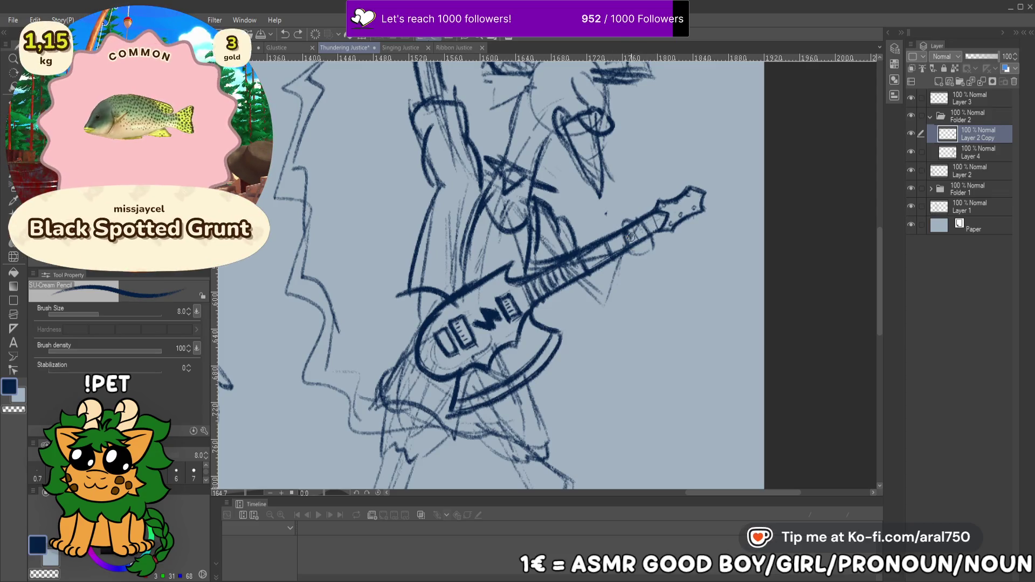
{"action": "key", "text": "ctrl+z"}
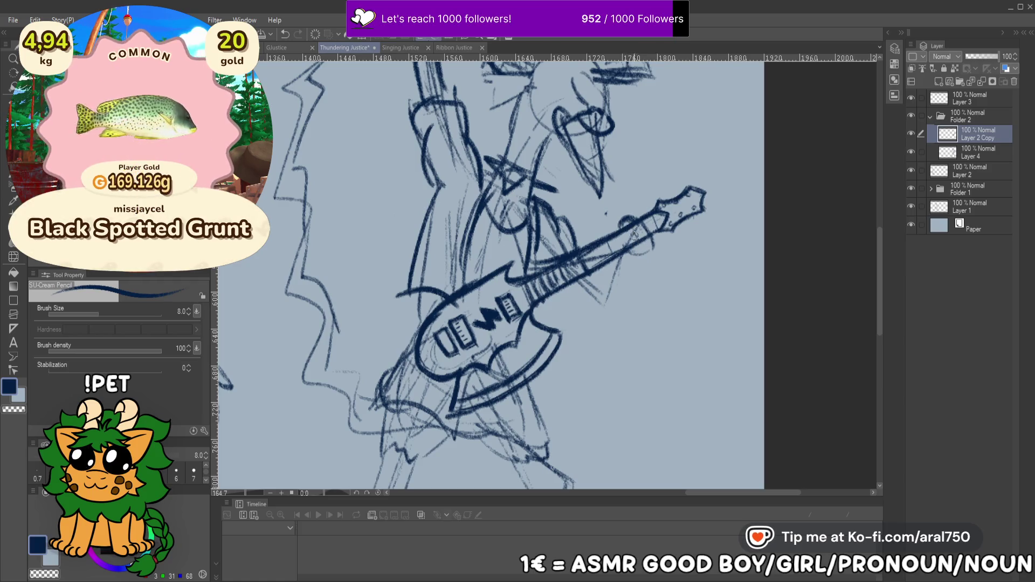
{"action": "scroll", "coordinate": [663, 189], "scroll_direction": "down", "scroll_amount": 5}
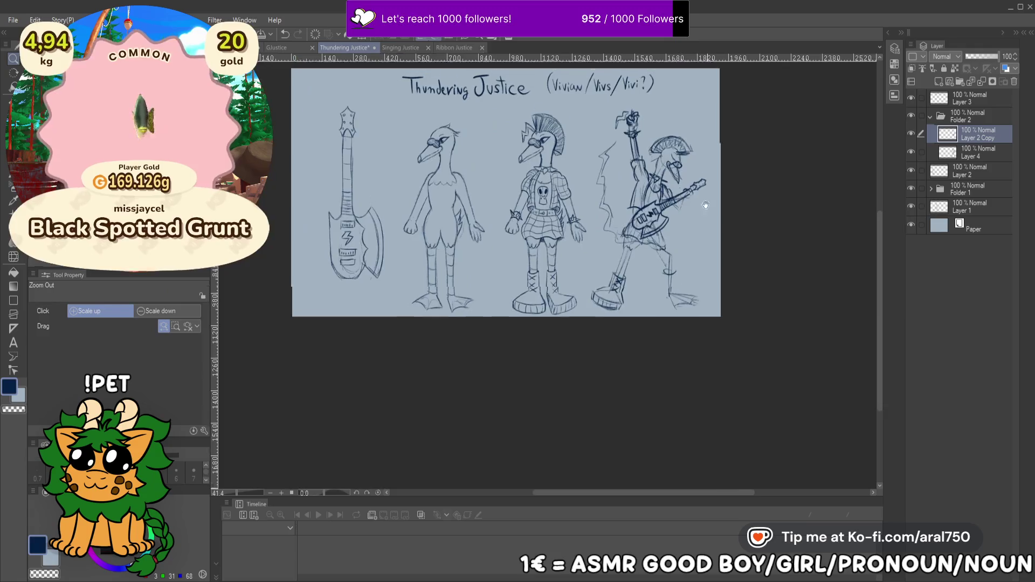
Start erasing the lightning line, undoing erasures that caught the lower strokes and the raised fist
{"action": "scroll", "coordinate": [652, 289], "scroll_direction": "up", "scroll_amount": 3}
{"action": "mouse_move", "coordinate": [652, 289]}
{"action": "left_mouse_down"}
{"action": "mouse_move", "coordinate": [638, 238]}
{"action": "mouse_move", "coordinate": [637, 248]}
{"action": "left_mouse_up"}
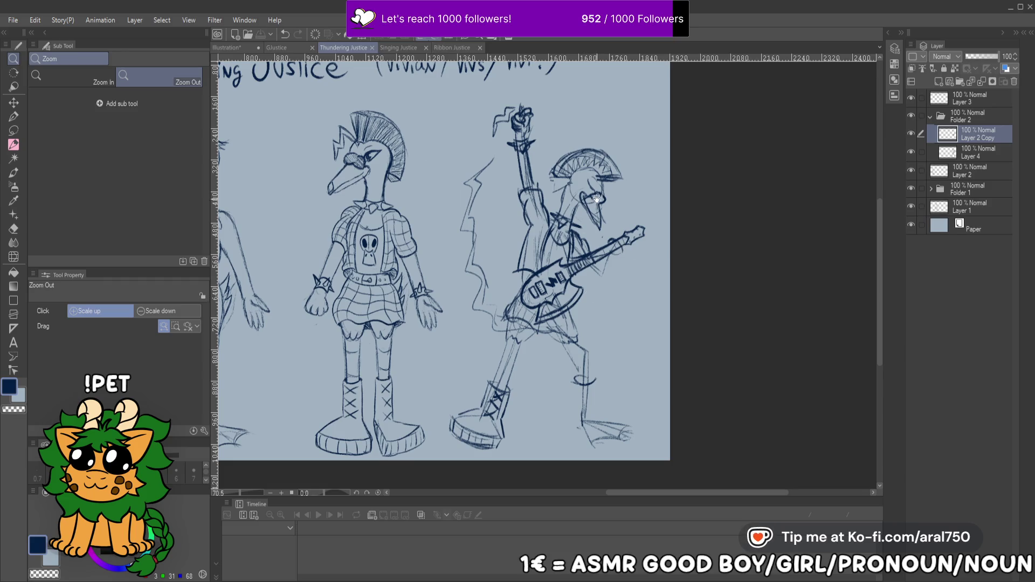
{"action": "scroll", "coordinate": [596, 202], "scroll_direction": "up", "scroll_amount": 5}
{"action": "left_click_drag", "start_coordinate": [561, 241], "coordinate": [641, 238]}
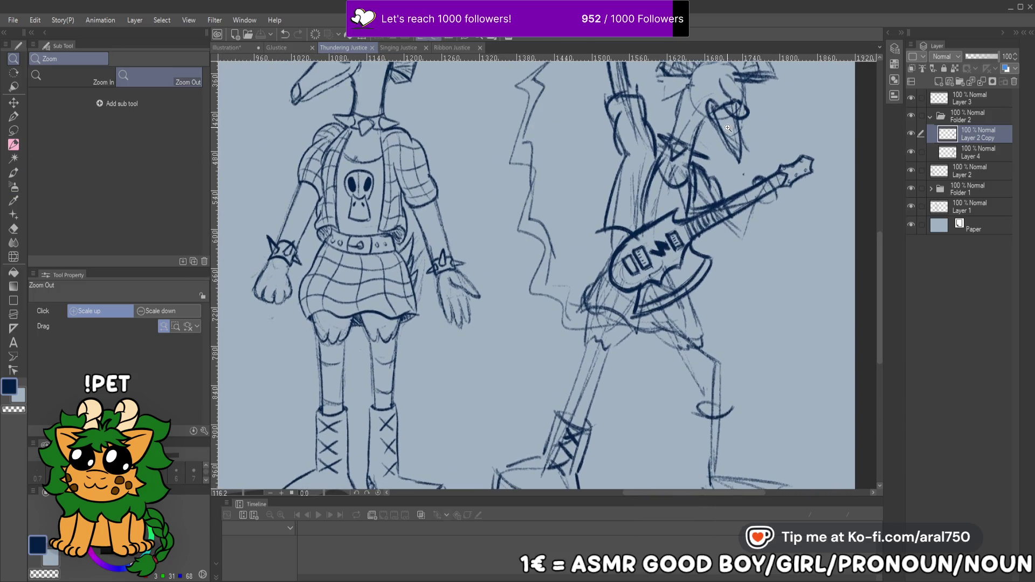
{"action": "mouse_move", "coordinate": [533, 210]}
{"action": "left_mouse_down"}
{"action": "mouse_move", "coordinate": [590, 324]}
{"action": "mouse_move", "coordinate": [635, 337]}
{"action": "left_mouse_up"}
{"action": "key", "text": "ctrl+z"}
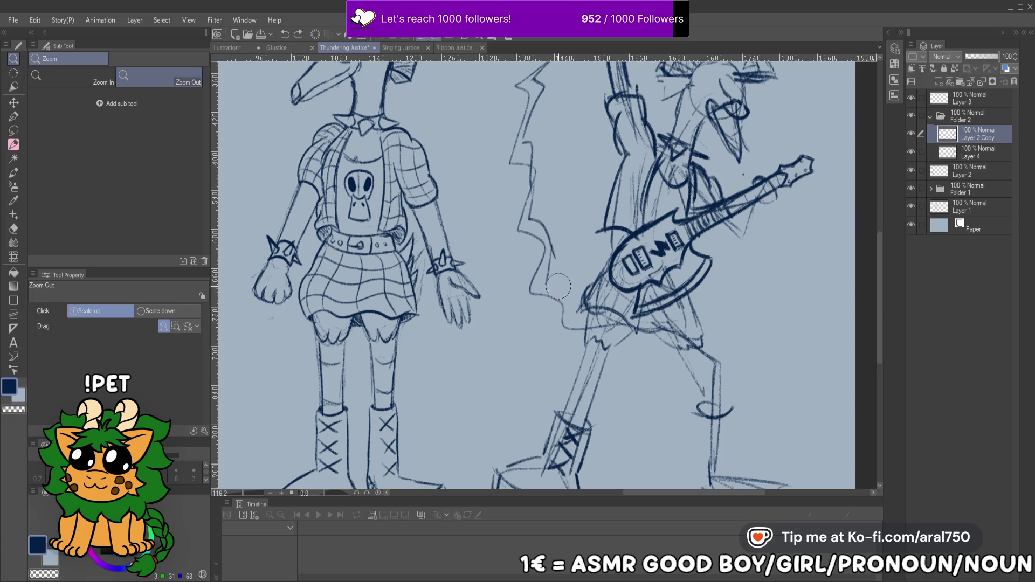
{"action": "mouse_move", "coordinate": [528, 221]}
{"action": "left_mouse_down"}
{"action": "mouse_move", "coordinate": [531, 108]}
{"action": "mouse_move", "coordinate": [513, 184]}
{"action": "mouse_move", "coordinate": [536, 149]}
{"action": "mouse_move", "coordinate": [571, 131]}
{"action": "mouse_move", "coordinate": [548, 160]}
{"action": "left_mouse_up"}
{"action": "scroll", "coordinate": [531, 108], "scroll_direction": "up", "scroll_amount": 5}
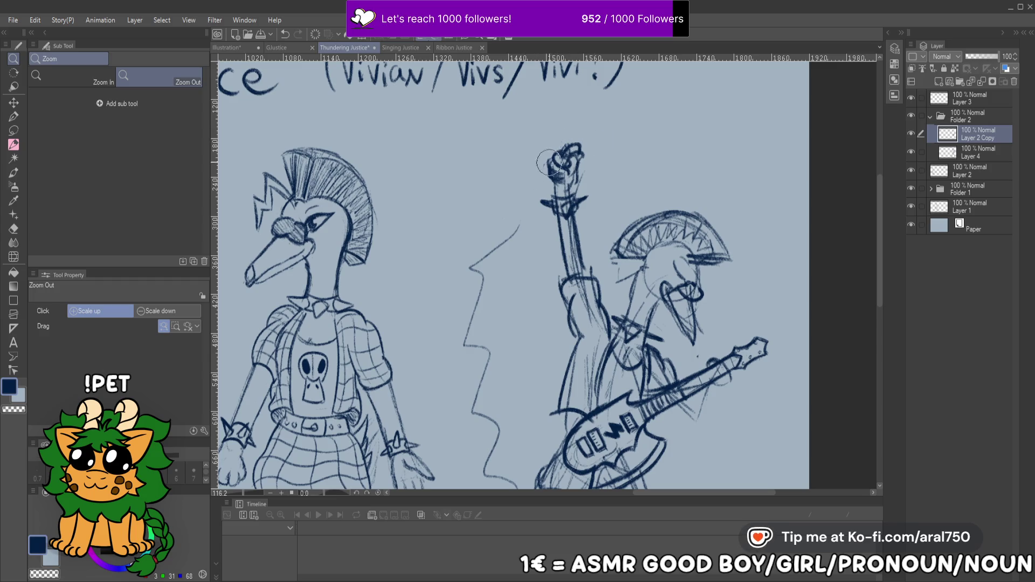
{"action": "key", "text": "ctrl+z"}
{"action": "key", "text": "ctrl+z"}
Erase most of the zigzag lightning stroke, recentre on the guitarist, and select Layer 2 Copy
{"action": "mouse_move", "coordinate": [473, 249]}
{"action": "left_mouse_down"}
{"action": "mouse_move", "coordinate": [489, 242]}
{"action": "mouse_move", "coordinate": [473, 351]}
{"action": "mouse_move", "coordinate": [496, 386]}
{"action": "mouse_move", "coordinate": [574, 402]}
{"action": "left_mouse_up"}
{"action": "scroll", "coordinate": [460, 309], "scroll_direction": "down", "scroll_amount": 3}
{"action": "left_click_drag", "start_coordinate": [522, 377], "coordinate": [517, 332]}
{"action": "mouse_move", "coordinate": [659, 215]}
{"action": "left_mouse_down"}
{"action": "mouse_move", "coordinate": [546, 294]}
{"action": "mouse_move", "coordinate": [574, 226]}
{"action": "left_mouse_up"}
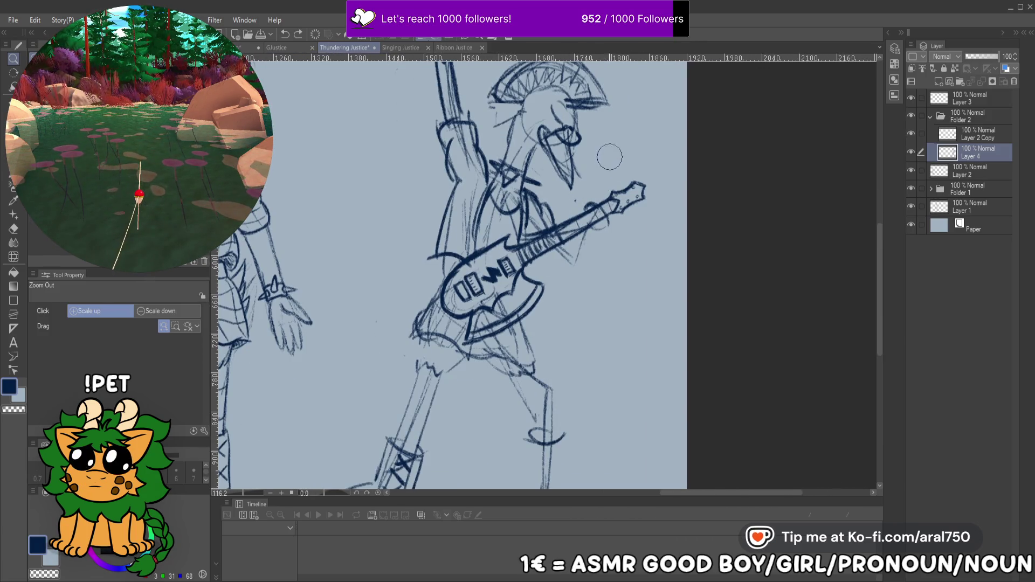
{"action": "scroll", "coordinate": [607, 170], "scroll_direction": "down", "scroll_amount": 4}
{"action": "scroll", "coordinate": [677, 205], "scroll_direction": "up", "scroll_amount": 2}
{"action": "left_click", "coordinate": [977, 139]}
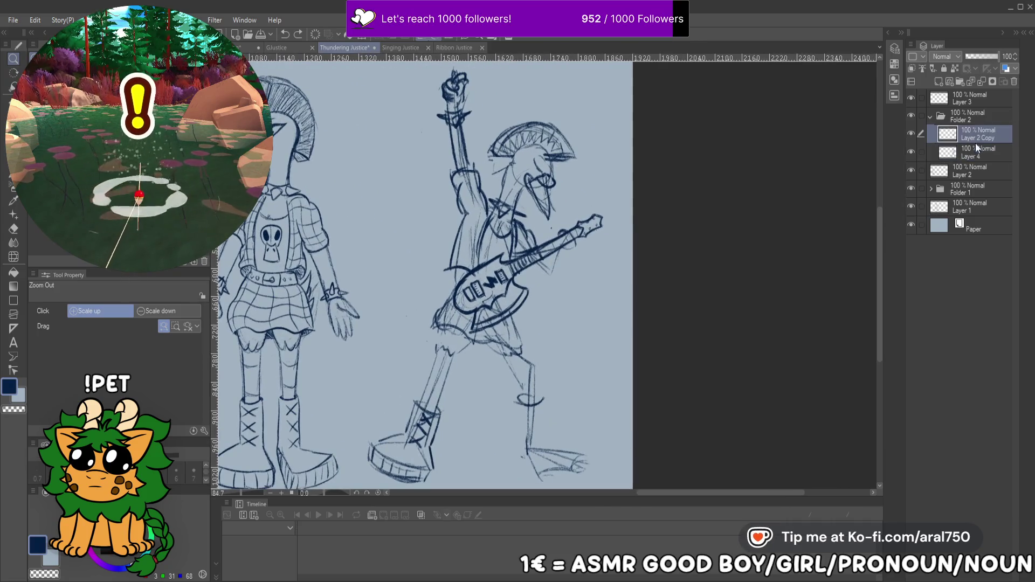
Lasso the guitarist's upper body, copy-paste it to a new layer, and merge it into Layer 4
{"action": "key", "text": "m"}
{"action": "mouse_move", "coordinate": [613, 168]}
{"action": "left_mouse_down"}
{"action": "mouse_move", "coordinate": [366, 161]}
{"action": "mouse_move", "coordinate": [570, 250]}
{"action": "left_mouse_up"}
{"action": "key", "text": "ctrl+c"}
{"action": "key", "text": "ctrl+v"}
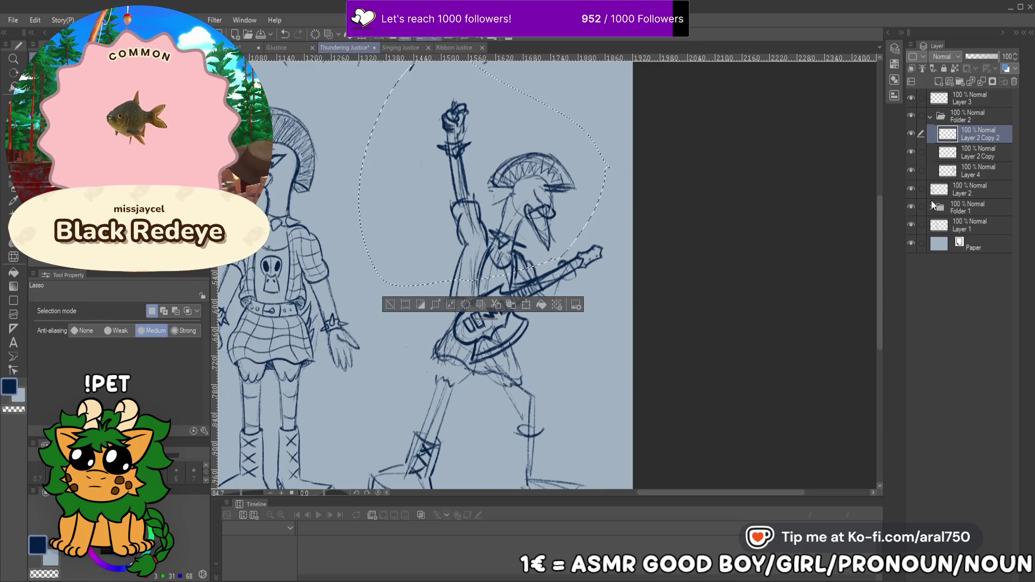
{"action": "left_click_drag", "start_coordinate": [970, 162], "coordinate": [972, 157]}
{"action": "left_click", "coordinate": [978, 168], "text": "ctrl"}
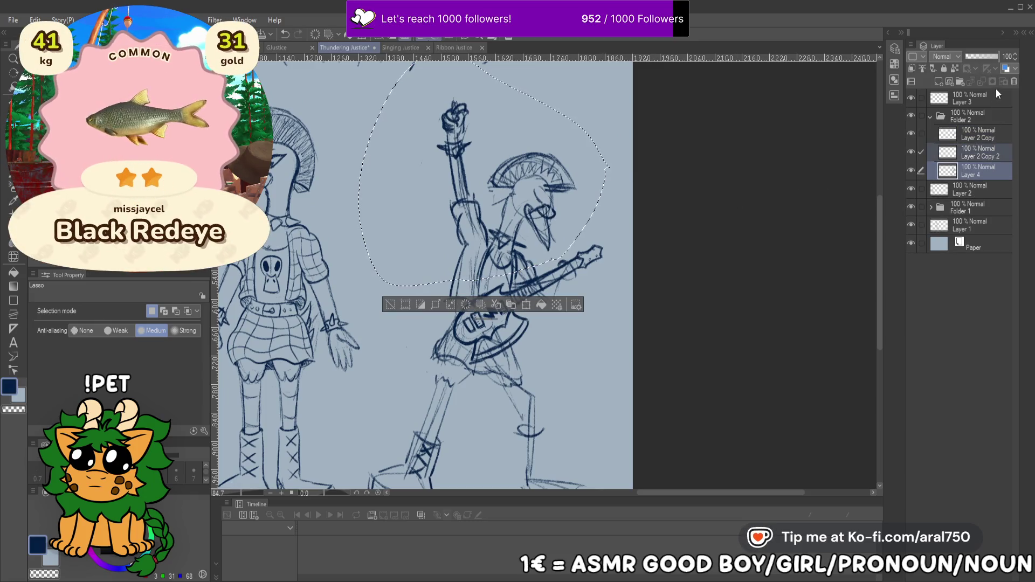
{"action": "key", "text": "alt+bracketright"}
{"action": "left_click", "coordinate": [981, 82]}
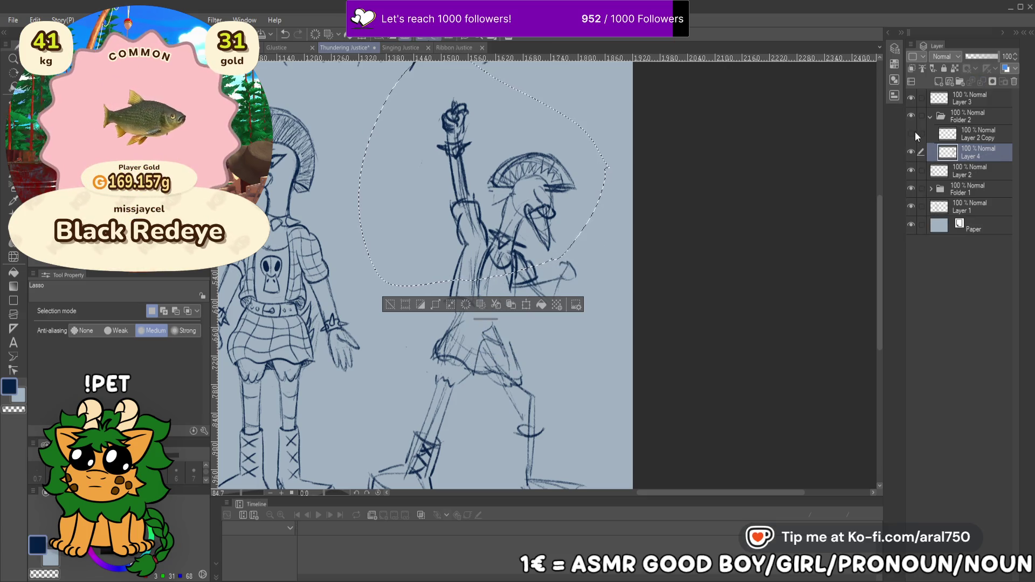
Scale the guitar on Layer 2 Copy to 121%, nudge it down-left, then return to Layer 4
{"action": "left_click", "coordinate": [953, 137]}
{"action": "key", "text": "ctrl+t"}
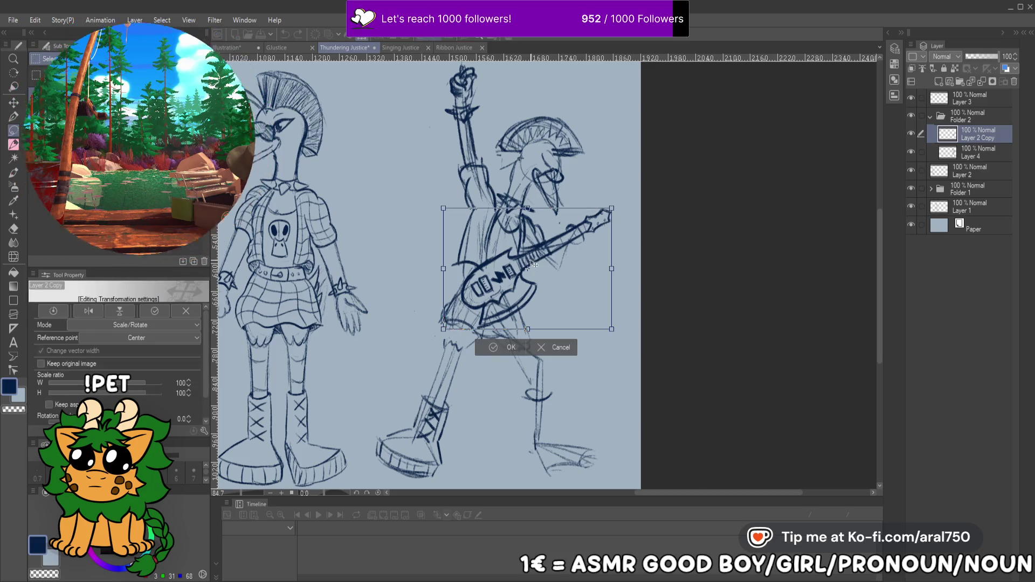
{"action": "left_click_drag", "start_coordinate": [443, 208], "coordinate": [428, 198]}
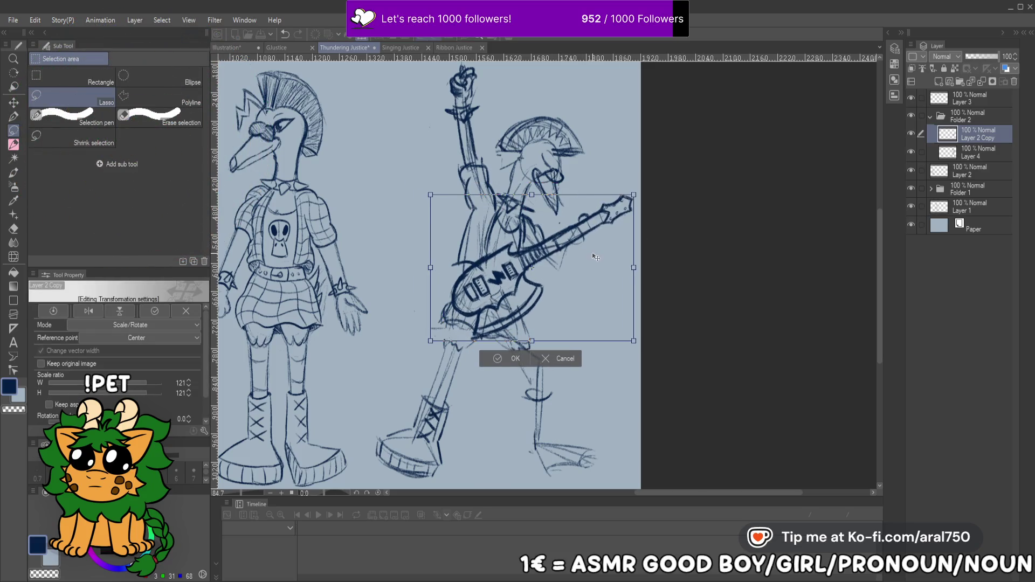
{"action": "left_click_drag", "start_coordinate": [595, 258], "coordinate": [585, 264]}
{"action": "key", "text": "Return"}
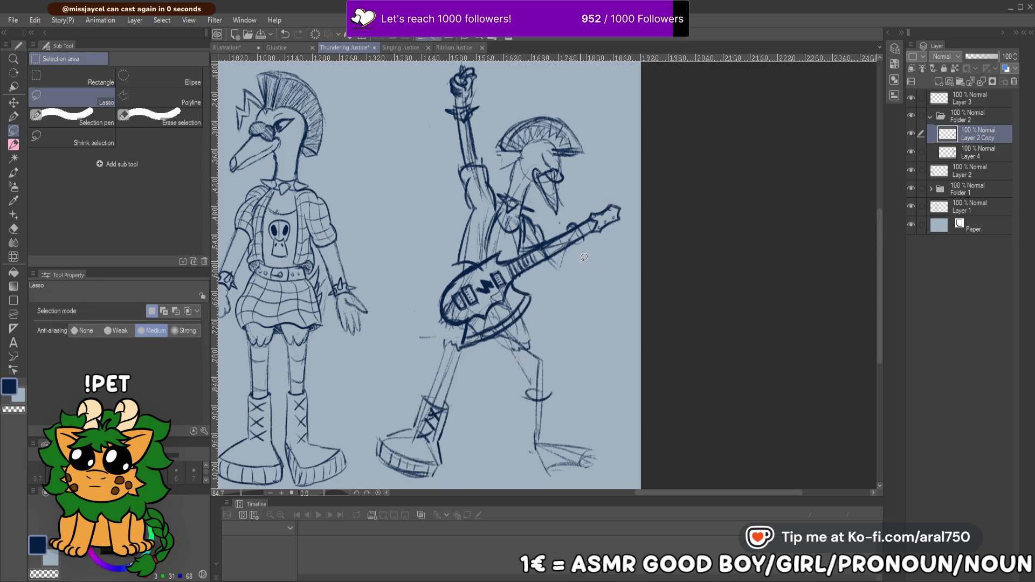
{"action": "left_click", "coordinate": [974, 154]}
{"action": "mouse_move", "coordinate": [642, 238]}
{"action": "left_mouse_down"}
{"action": "mouse_move", "coordinate": [611, 266]}
{"action": "mouse_move", "coordinate": [538, 240]}
{"action": "left_mouse_up"}
{"action": "scroll", "coordinate": [477, 307], "scroll_direction": "up", "scroll_amount": 3}
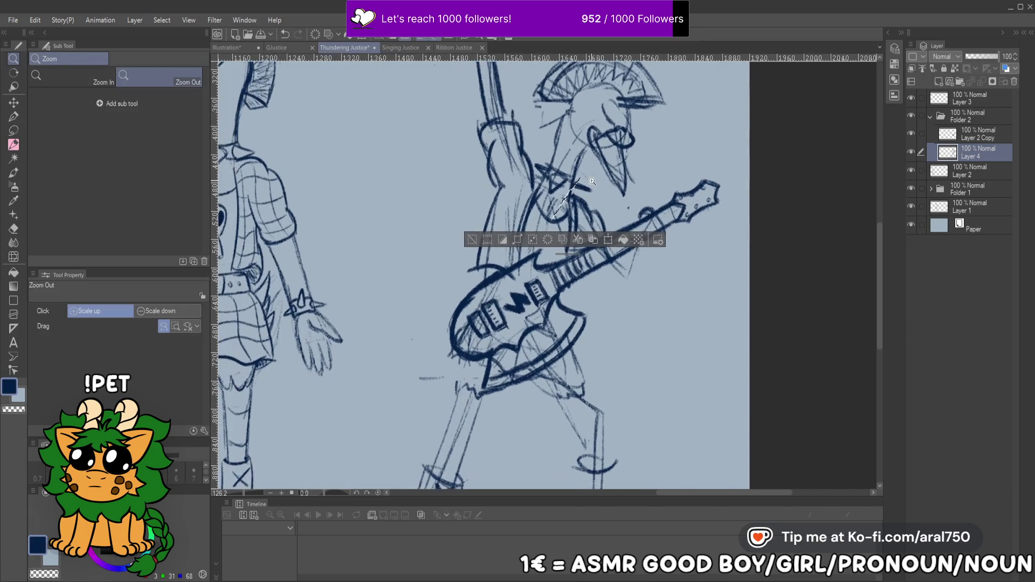
Pencil in the guitarist's eyes, raised-arm lines, torso strokes and a line along his neck
{"action": "left_click", "coordinate": [13, 144]}
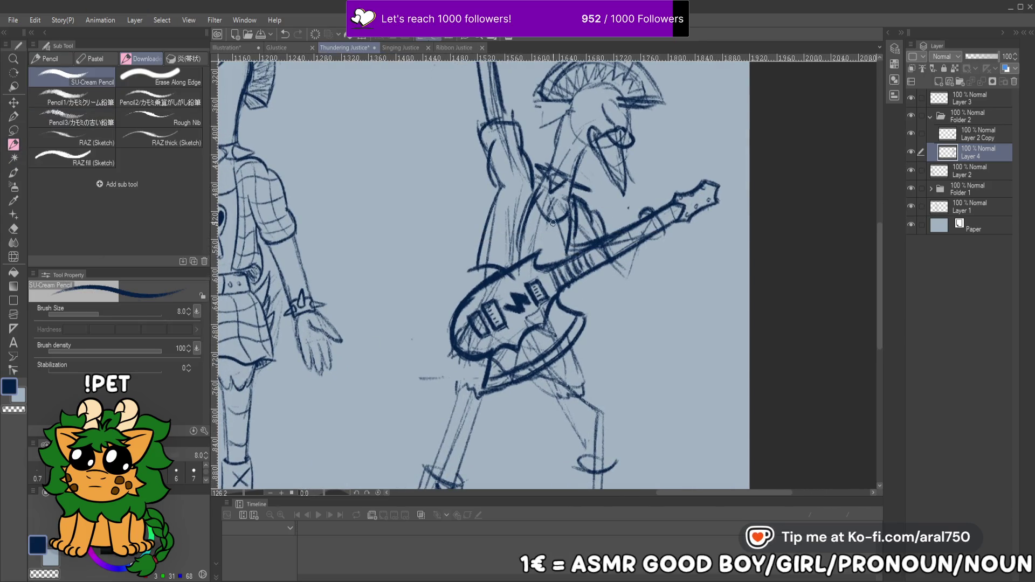
{"action": "mouse_move", "coordinate": [544, 237]}
{"action": "left_mouse_down"}
{"action": "mouse_move", "coordinate": [552, 248]}
{"action": "mouse_move", "coordinate": [588, 206]}
{"action": "mouse_move", "coordinate": [571, 222]}
{"action": "mouse_move", "coordinate": [586, 228]}
{"action": "left_mouse_up"}
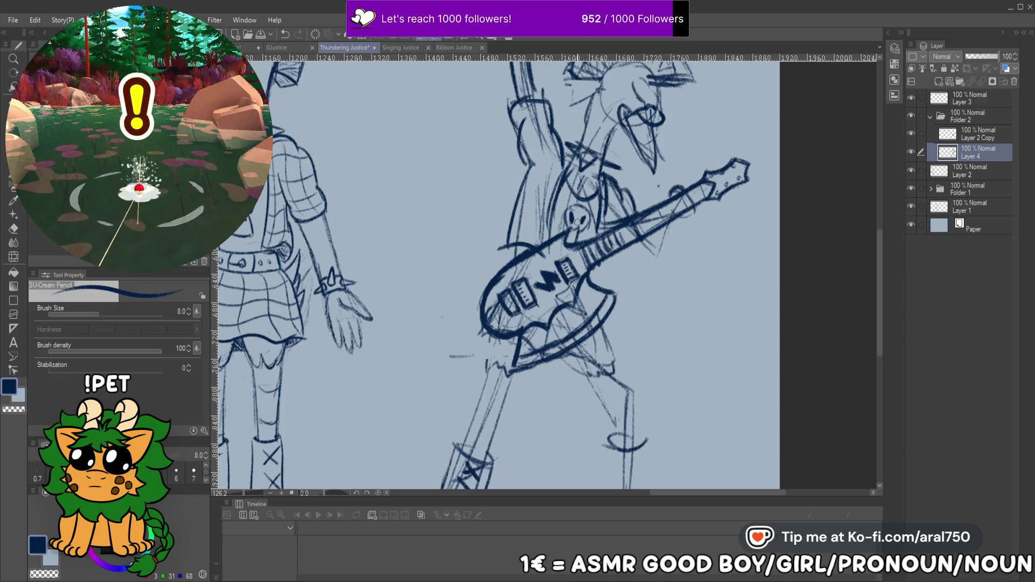
{"action": "mouse_move", "coordinate": [599, 190]}
{"action": "left_mouse_down"}
{"action": "mouse_move", "coordinate": [606, 223]}
{"action": "mouse_move", "coordinate": [571, 259]}
{"action": "mouse_move", "coordinate": [609, 262]}
{"action": "mouse_move", "coordinate": [619, 245]}
{"action": "left_mouse_up"}
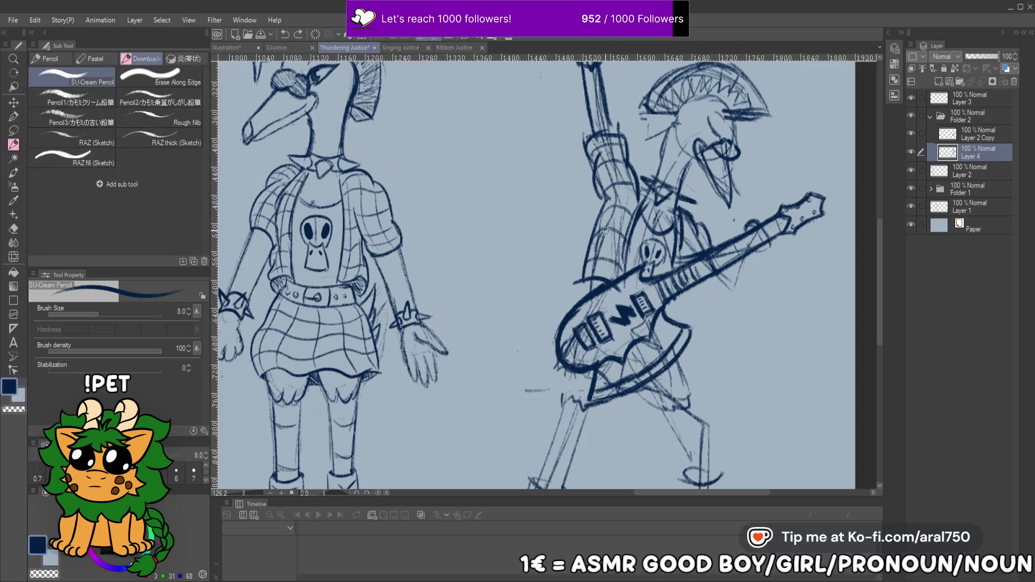
{"action": "left_click_drag", "start_coordinate": [606, 262], "coordinate": [615, 145]}
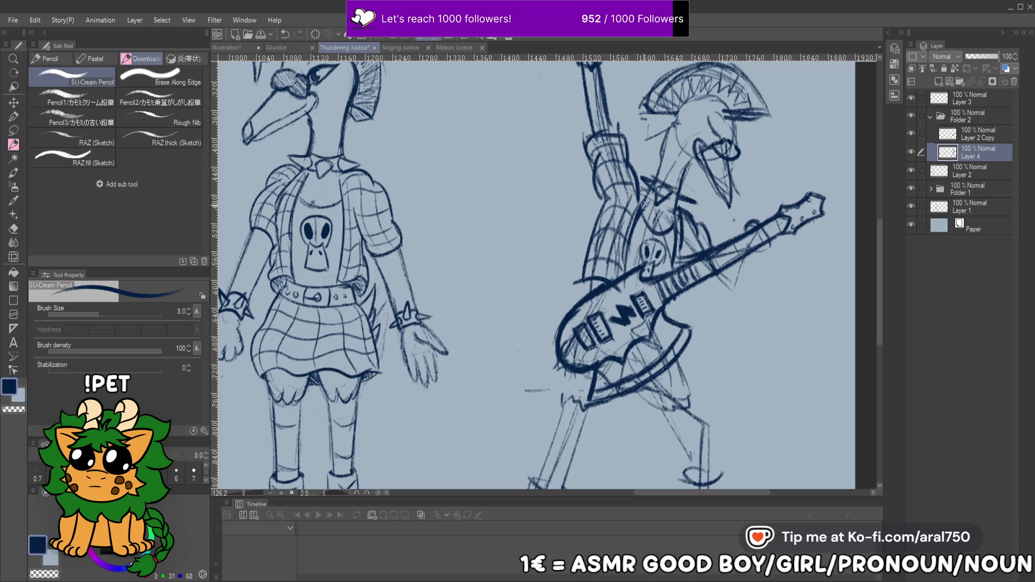
{"action": "mouse_move", "coordinate": [687, 229]}
{"action": "left_mouse_down"}
{"action": "mouse_move", "coordinate": [685, 256]}
{"action": "mouse_move", "coordinate": [694, 248]}
{"action": "left_mouse_up"}
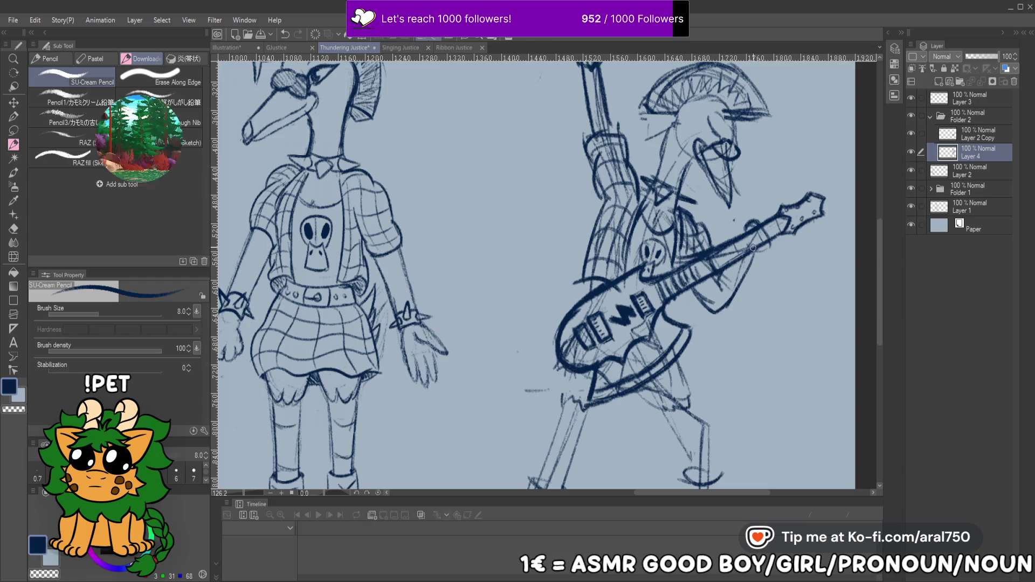
{"action": "left_click_drag", "start_coordinate": [766, 231], "coordinate": [773, 244]}
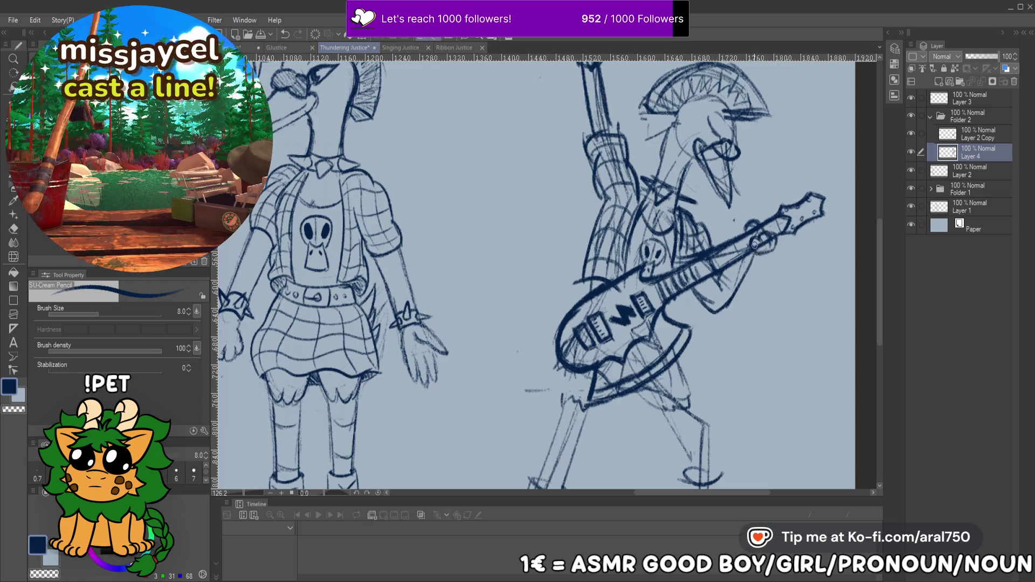
{"action": "scroll", "coordinate": [700, 216], "scroll_direction": "up", "scroll_amount": 2}
{"action": "left_click_drag", "start_coordinate": [641, 231], "coordinate": [666, 166]}
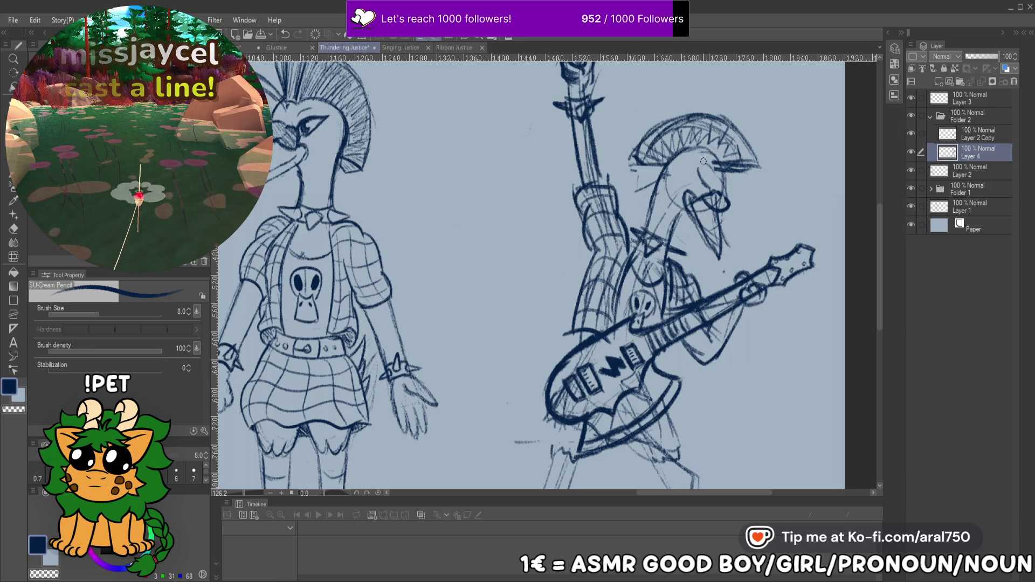
Sketch the guitarist's lower legs below the skirt, drawing both sides of the shin
{"action": "scroll", "coordinate": [709, 193], "scroll_direction": "down", "scroll_amount": 5}
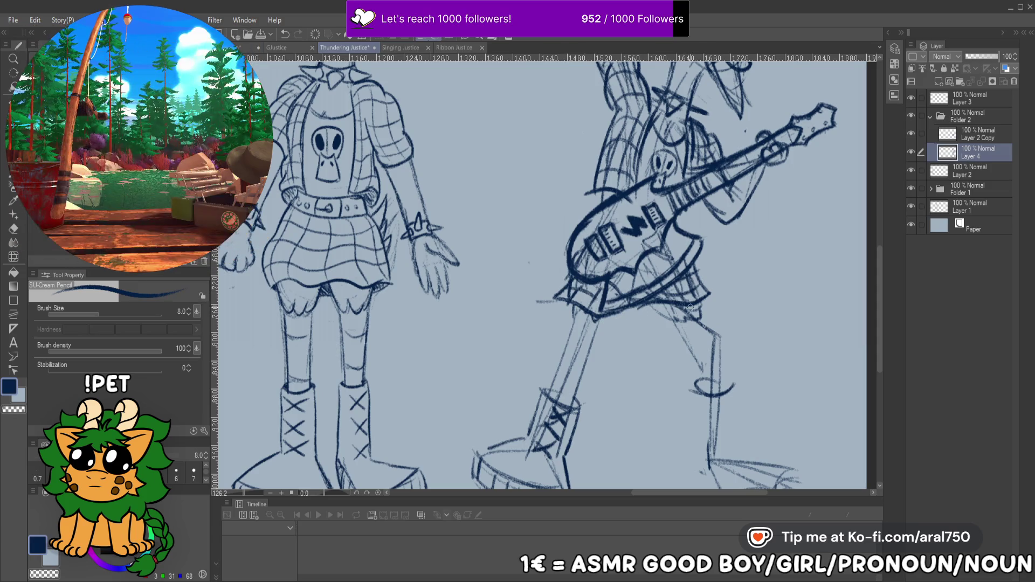
{"action": "mouse_move", "coordinate": [653, 299]}
{"action": "left_mouse_down"}
{"action": "mouse_move", "coordinate": [693, 321]}
{"action": "mouse_move", "coordinate": [664, 282]}
{"action": "mouse_move", "coordinate": [675, 345]}
{"action": "left_mouse_up"}
{"action": "left_click_drag", "start_coordinate": [697, 290], "coordinate": [701, 341]}
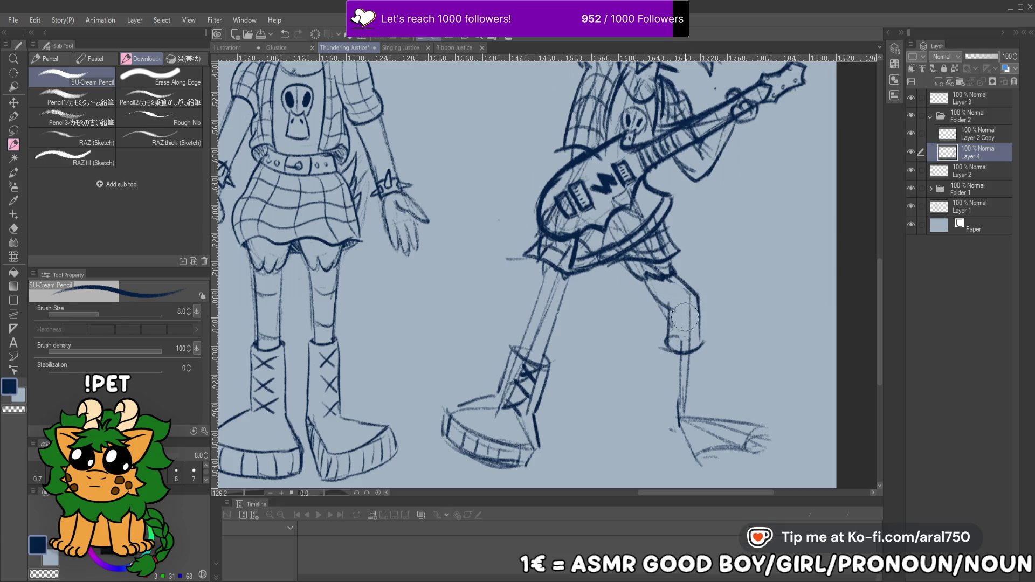
{"action": "mouse_move", "coordinate": [669, 311]}
{"action": "left_mouse_down"}
{"action": "mouse_move", "coordinate": [671, 267]}
{"action": "mouse_move", "coordinate": [659, 362]}
{"action": "left_mouse_up"}
{"action": "left_click_drag", "start_coordinate": [702, 297], "coordinate": [700, 363]}
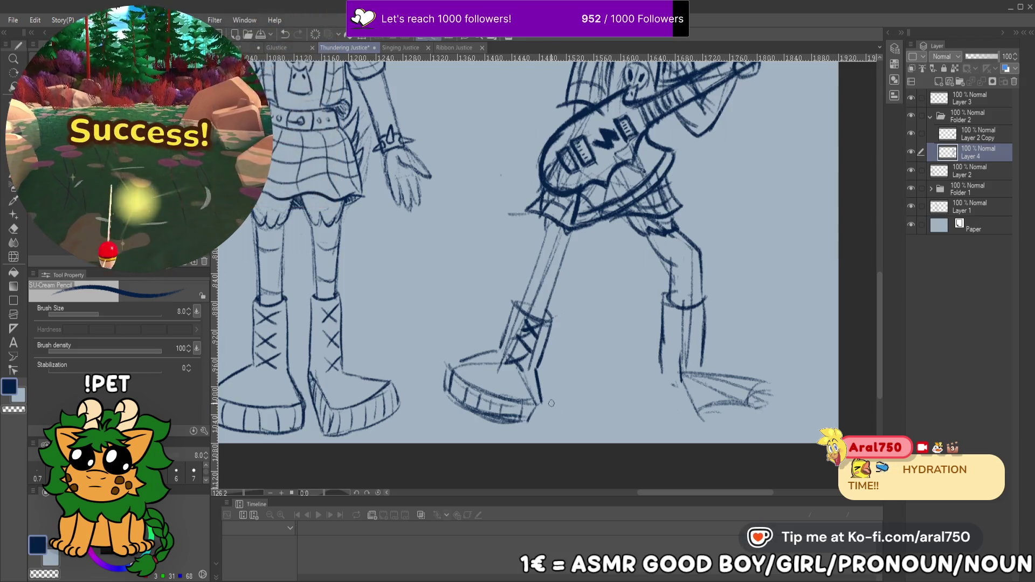
Draw the right boot with cross laces, a marked heel, a closed toe and a chunky sole
{"action": "left_click_drag", "start_coordinate": [543, 399], "coordinate": [538, 425]}
{"action": "mouse_move", "coordinate": [696, 310]}
{"action": "left_mouse_down"}
{"action": "mouse_move", "coordinate": [683, 307]}
{"action": "mouse_move", "coordinate": [647, 355]}
{"action": "left_mouse_up"}
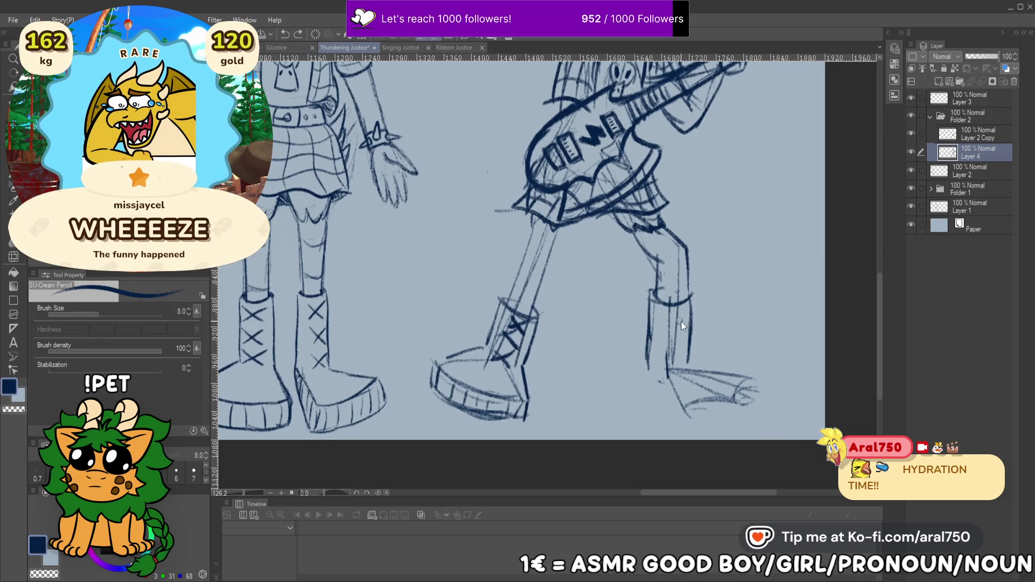
{"action": "mouse_move", "coordinate": [692, 331]}
{"action": "left_mouse_down"}
{"action": "mouse_move", "coordinate": [671, 356]}
{"action": "mouse_move", "coordinate": [686, 368]}
{"action": "left_mouse_up"}
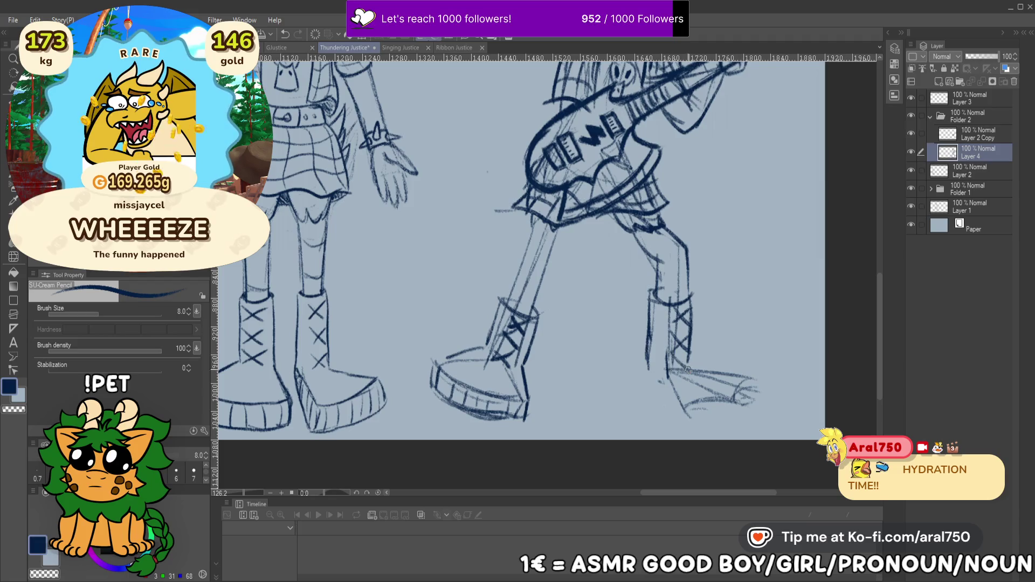
{"action": "left_click_drag", "start_coordinate": [692, 413], "coordinate": [691, 397]}
{"action": "mouse_move", "coordinate": [753, 372]}
{"action": "left_mouse_down"}
{"action": "mouse_move", "coordinate": [734, 387]}
{"action": "mouse_move", "coordinate": [757, 402]}
{"action": "mouse_move", "coordinate": [689, 423]}
{"action": "left_mouse_up"}
{"action": "mouse_move", "coordinate": [690, 372]}
{"action": "left_mouse_down"}
{"action": "mouse_move", "coordinate": [744, 375]}
{"action": "mouse_move", "coordinate": [748, 365]}
{"action": "left_mouse_up"}
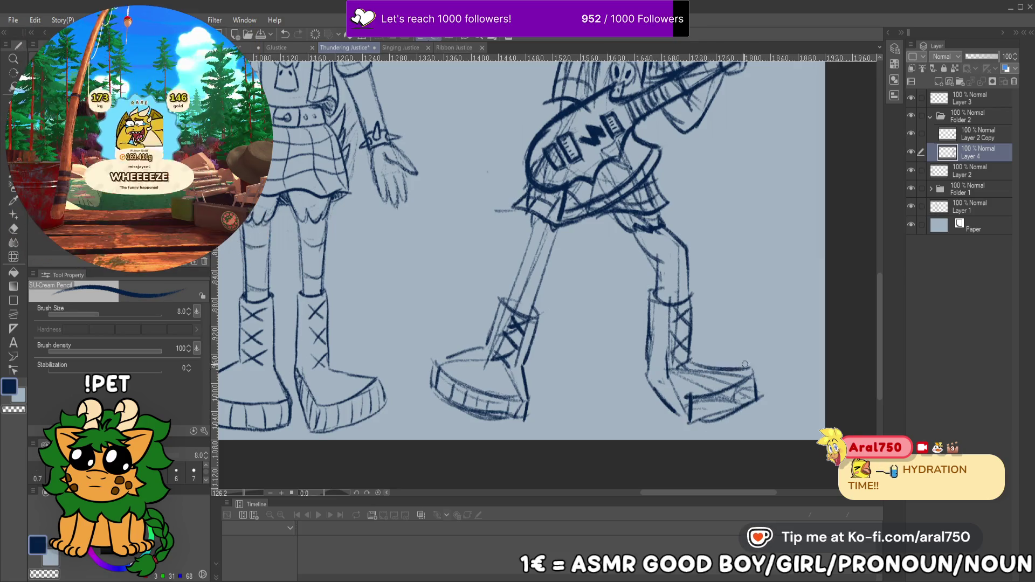
{"action": "left_click_drag", "start_coordinate": [669, 372], "coordinate": [688, 391]}
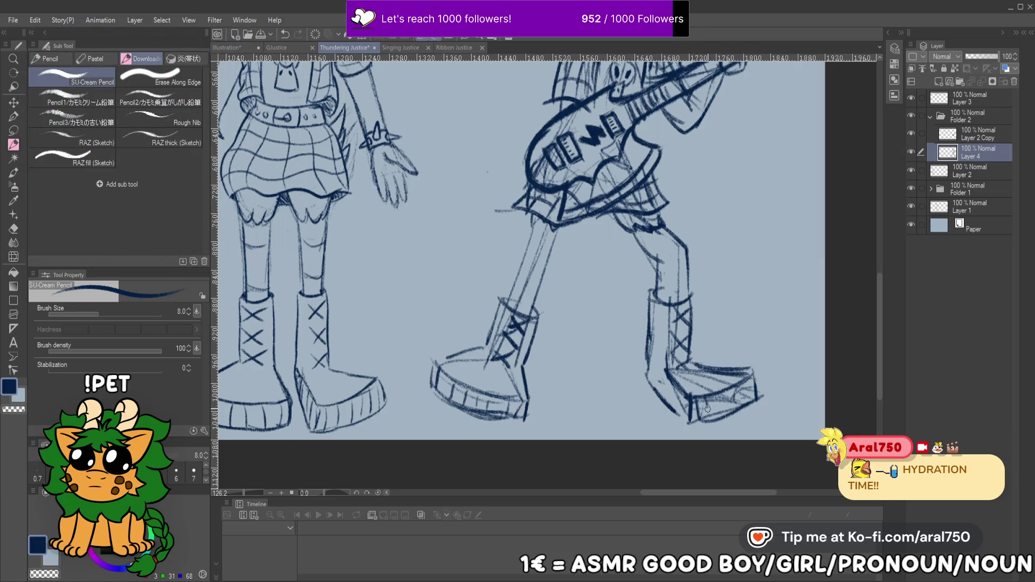
{"action": "left_click_drag", "start_coordinate": [749, 379], "coordinate": [752, 400]}
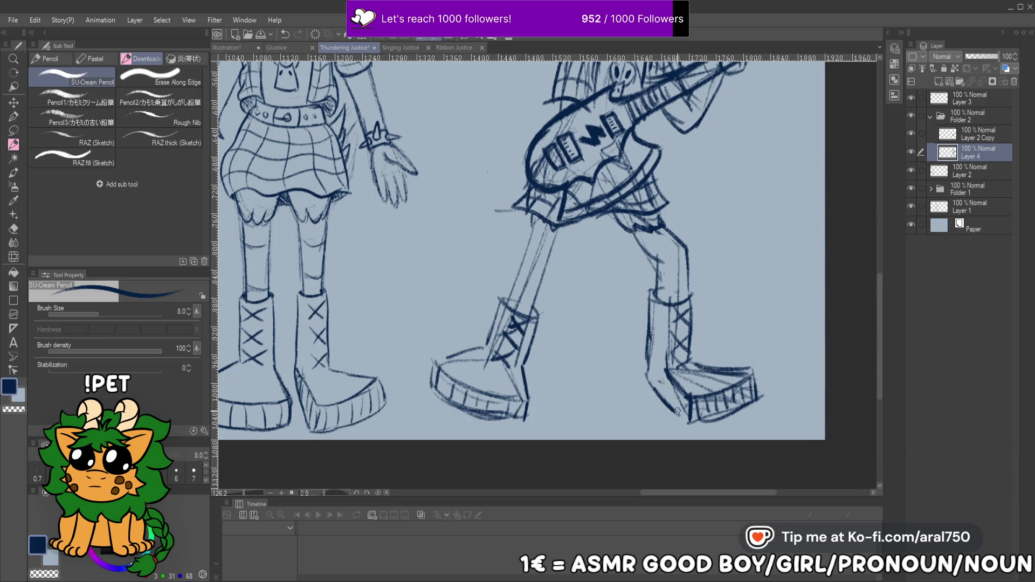
{"action": "mouse_move", "coordinate": [664, 379]}
{"action": "left_mouse_down"}
{"action": "mouse_move", "coordinate": [672, 398]}
{"action": "mouse_move", "coordinate": [674, 383]}
{"action": "left_mouse_up"}
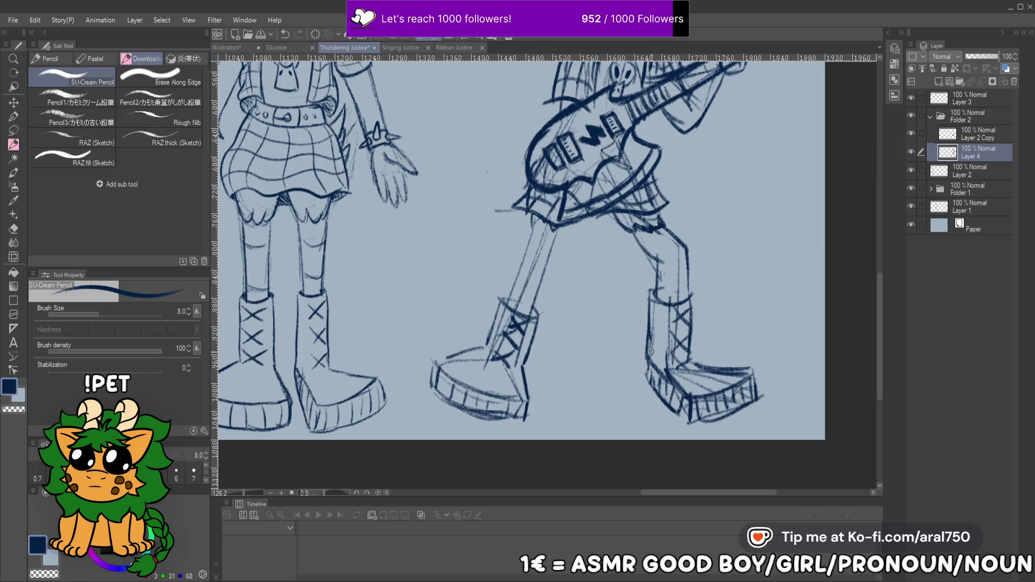
Add a short strumming-hand stroke on the guitar body and select Layer 2 Copy
{"action": "left_click_drag", "start_coordinate": [694, 281], "coordinate": [698, 302]}
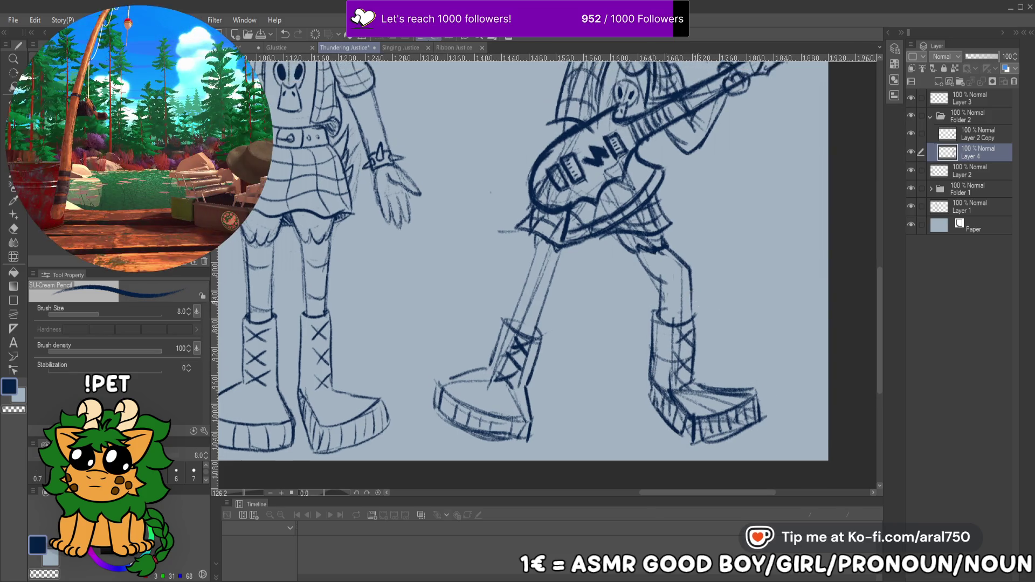
{"action": "left_click_drag", "start_coordinate": [673, 267], "coordinate": [681, 318]}
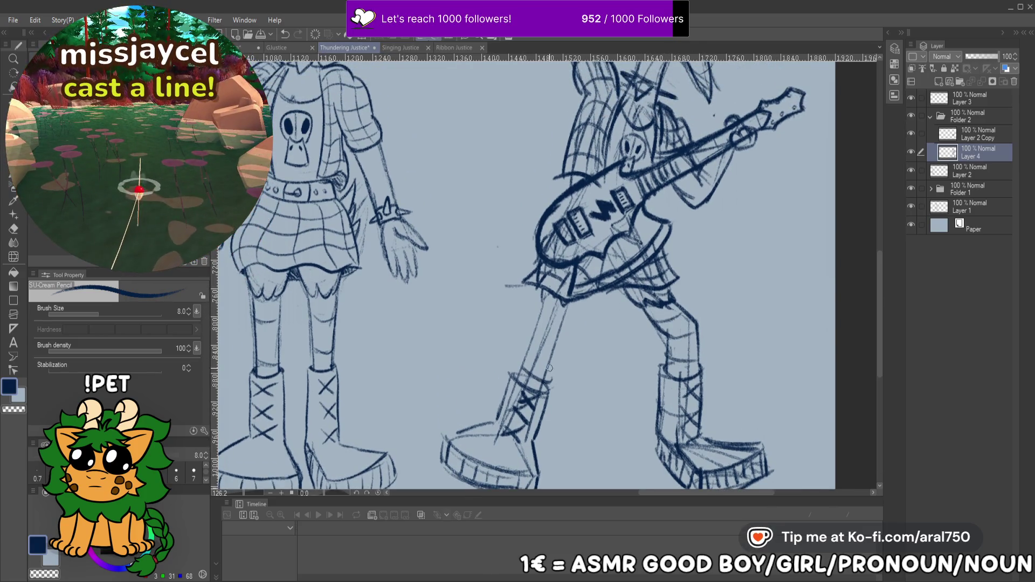
{"action": "left_click_drag", "start_coordinate": [701, 306], "coordinate": [677, 166]}
{"action": "left_click_drag", "start_coordinate": [676, 281], "coordinate": [679, 323]}
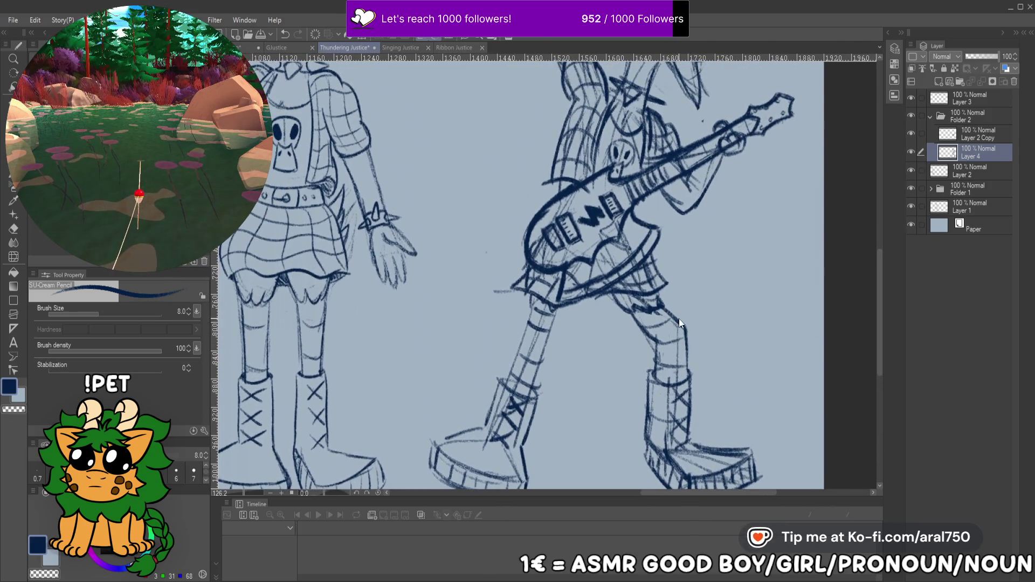
{"action": "left_click_drag", "start_coordinate": [693, 243], "coordinate": [682, 276]}
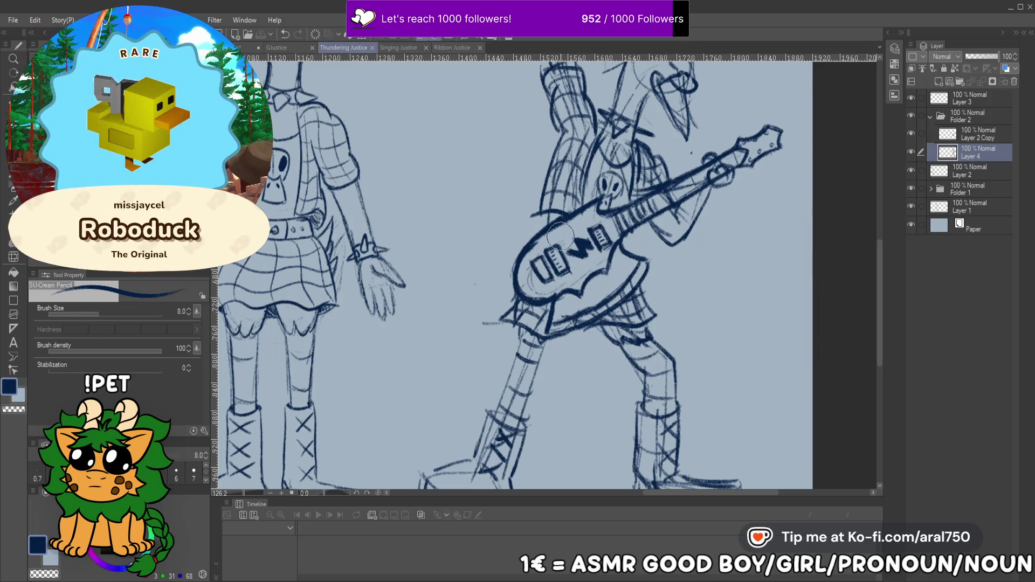
{"action": "left_click_drag", "start_coordinate": [587, 219], "coordinate": [608, 224]}
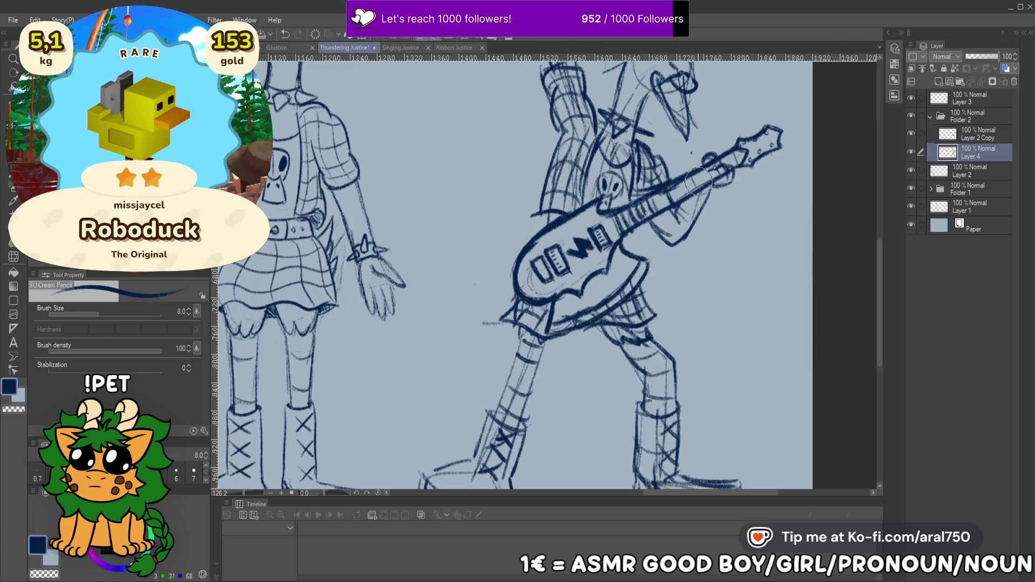
{"action": "left_click_drag", "start_coordinate": [681, 178], "coordinate": [668, 191]}
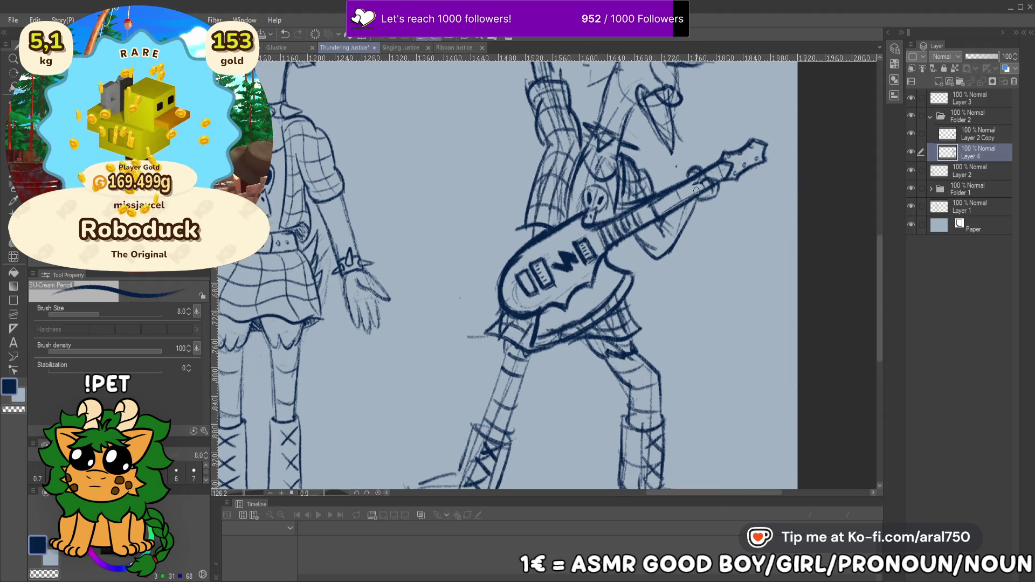
{"action": "left_click", "coordinate": [969, 134]}
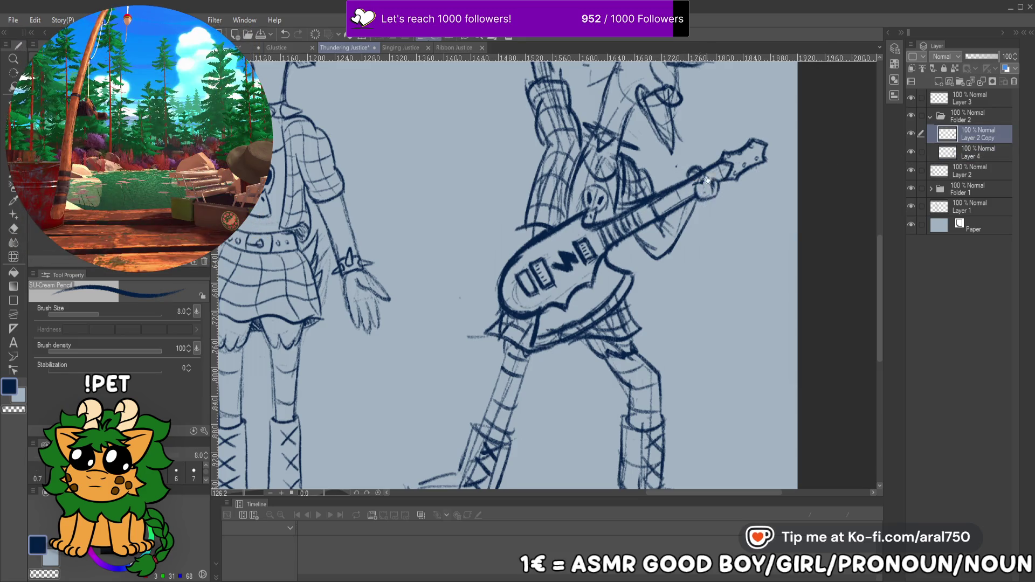
Switch back to Layer 4 and draw a line along the guitarist's beak
{"action": "scroll", "coordinate": [701, 188], "scroll_direction": "up", "scroll_amount": 3}
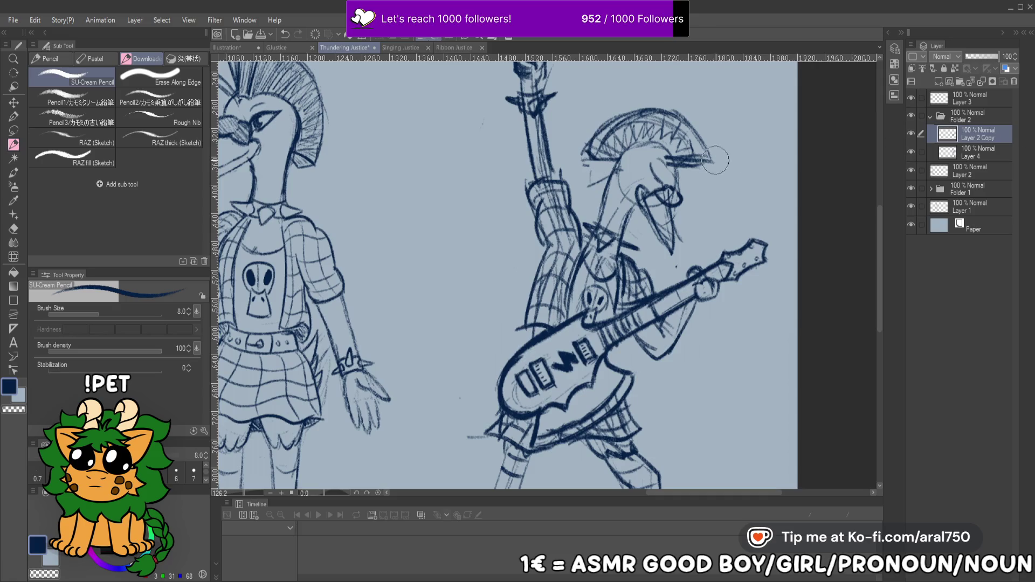
{"action": "left_click", "coordinate": [996, 152]}
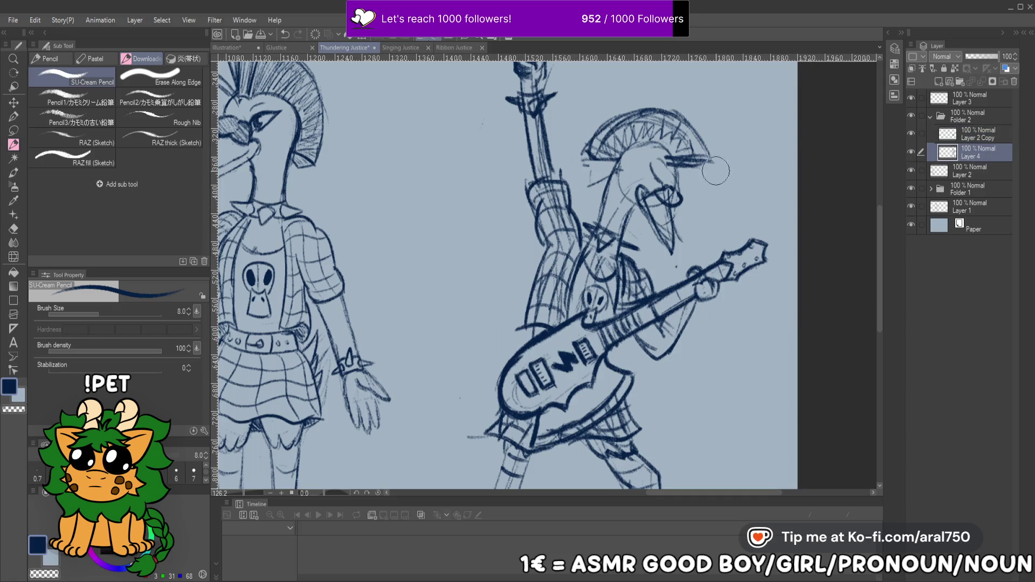
{"action": "scroll", "coordinate": [588, 163], "scroll_direction": "up", "scroll_amount": 2}
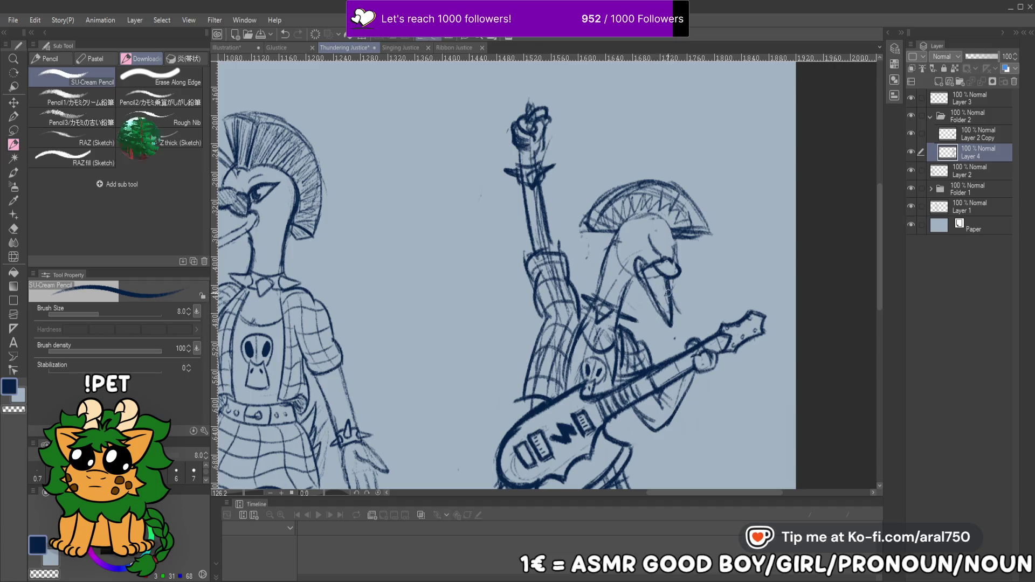
{"action": "left_click_drag", "start_coordinate": [634, 272], "coordinate": [660, 306]}
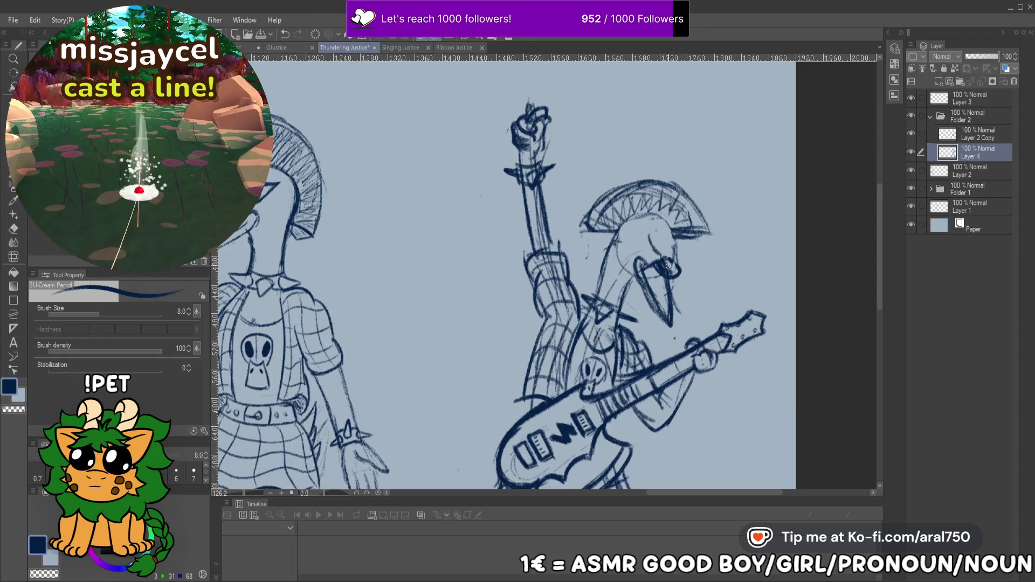
Erase the mohawk crest and leftover lines near the head, undoing the stray arc stroke
{"action": "left_click_drag", "start_coordinate": [650, 191], "coordinate": [696, 193]}
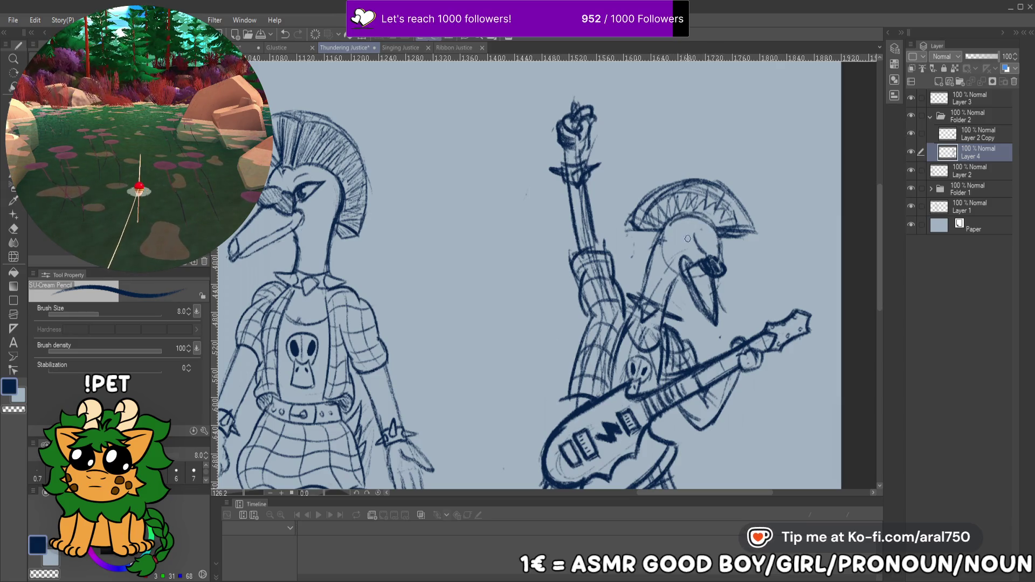
{"action": "mouse_move", "coordinate": [677, 174]}
{"action": "left_mouse_down"}
{"action": "mouse_move", "coordinate": [657, 216]}
{"action": "mouse_move", "coordinate": [668, 199]}
{"action": "mouse_move", "coordinate": [755, 215]}
{"action": "mouse_move", "coordinate": [742, 236]}
{"action": "mouse_move", "coordinate": [695, 202]}
{"action": "left_mouse_up"}
{"action": "mouse_move", "coordinate": [657, 242]}
{"action": "left_mouse_down"}
{"action": "mouse_move", "coordinate": [670, 219]}
{"action": "mouse_move", "coordinate": [625, 259]}
{"action": "mouse_move", "coordinate": [655, 195]}
{"action": "mouse_move", "coordinate": [703, 182]}
{"action": "mouse_move", "coordinate": [729, 211]}
{"action": "left_mouse_up"}
{"action": "key", "text": "ctrl+z"}
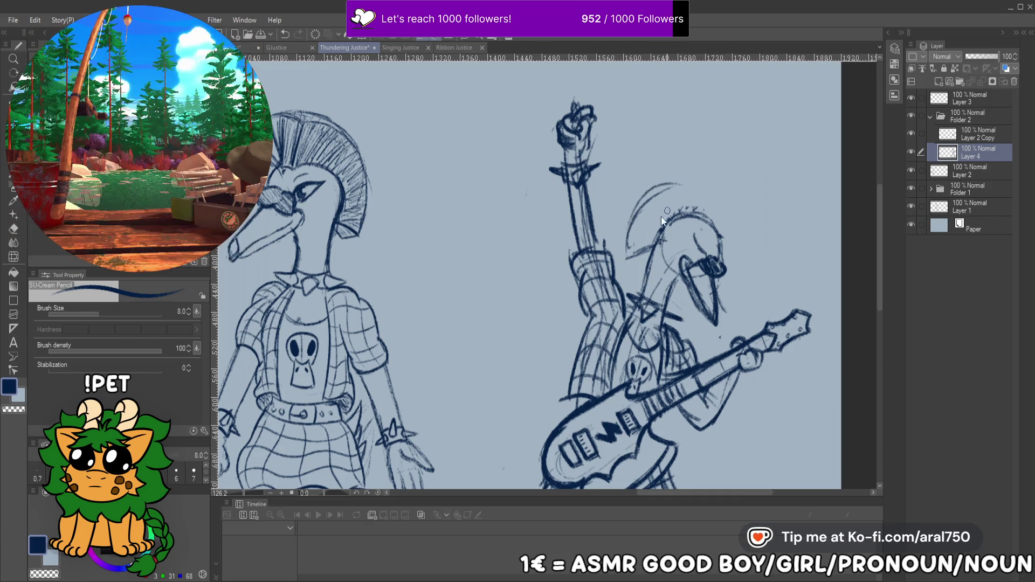
Redraw the guitarist's head arc and beak, undoing the stray zigzag beside his head
{"action": "mouse_move", "coordinate": [631, 209]}
{"action": "left_mouse_down"}
{"action": "mouse_move", "coordinate": [701, 175]}
{"action": "mouse_move", "coordinate": [736, 204]}
{"action": "mouse_move", "coordinate": [747, 250]}
{"action": "left_mouse_up"}
{"action": "left_click_drag", "start_coordinate": [743, 208], "coordinate": [748, 249]}
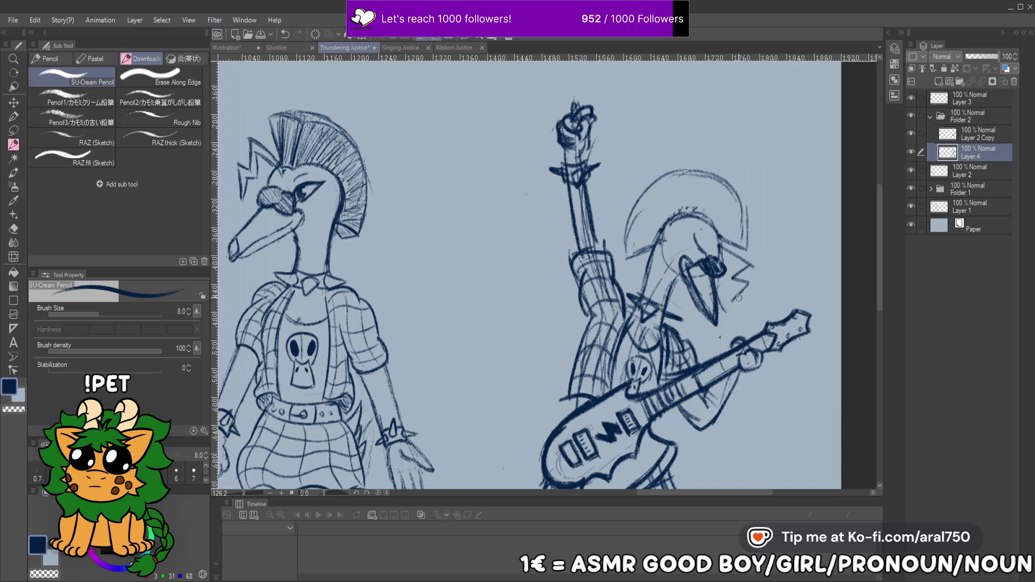
{"action": "key", "text": "ctrl+z"}
{"action": "key", "text": "ctrl+z"}
{"action": "mouse_move", "coordinate": [713, 247]}
{"action": "left_mouse_down"}
{"action": "mouse_move", "coordinate": [748, 278]}
{"action": "mouse_move", "coordinate": [734, 301]}
{"action": "left_mouse_up"}
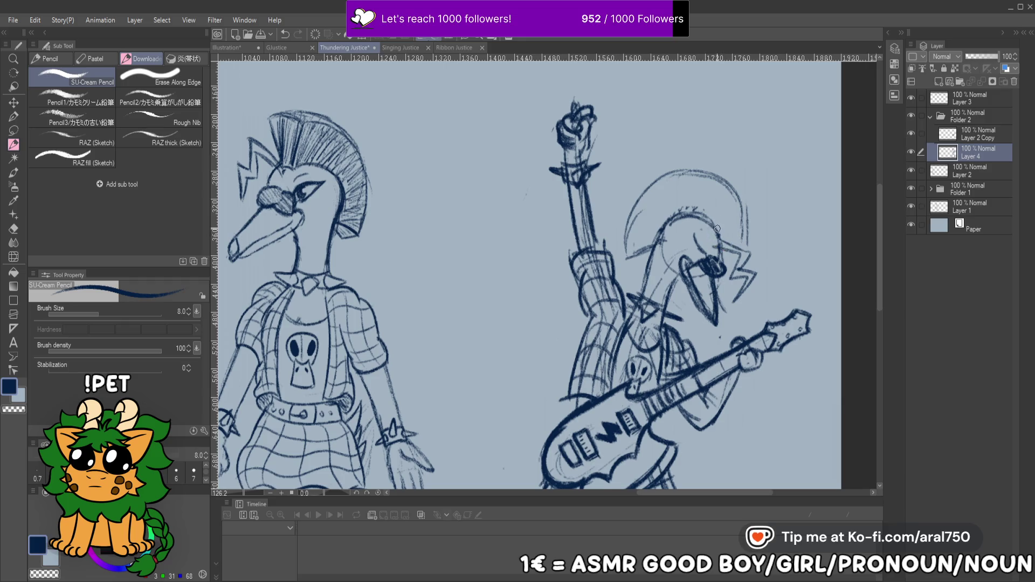
{"action": "left_click_drag", "start_coordinate": [733, 232], "coordinate": [765, 230]}
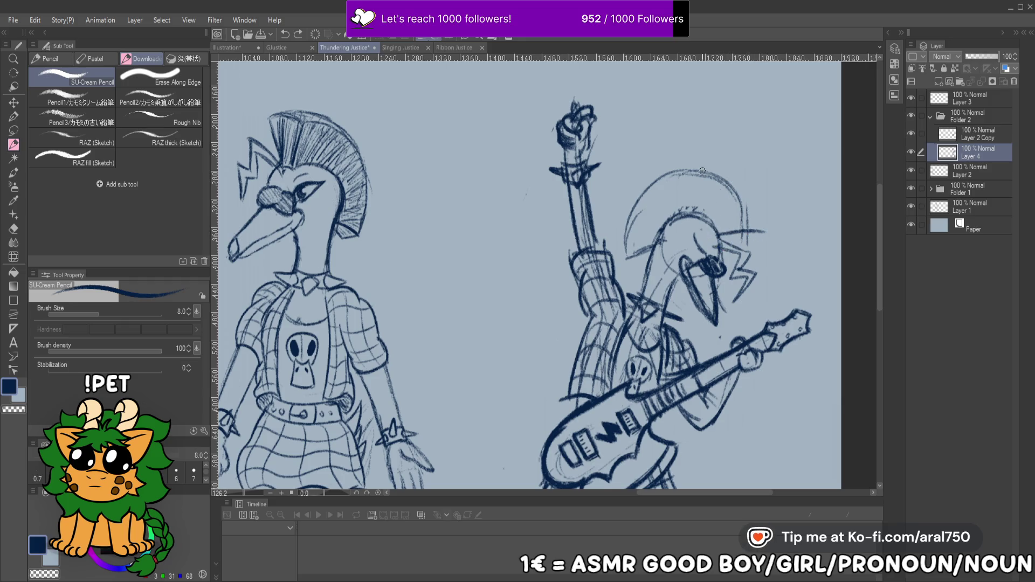
{"action": "mouse_move", "coordinate": [669, 177]}
{"action": "left_mouse_down"}
{"action": "mouse_move", "coordinate": [747, 205]}
{"action": "mouse_move", "coordinate": [750, 230]}
{"action": "left_mouse_up"}
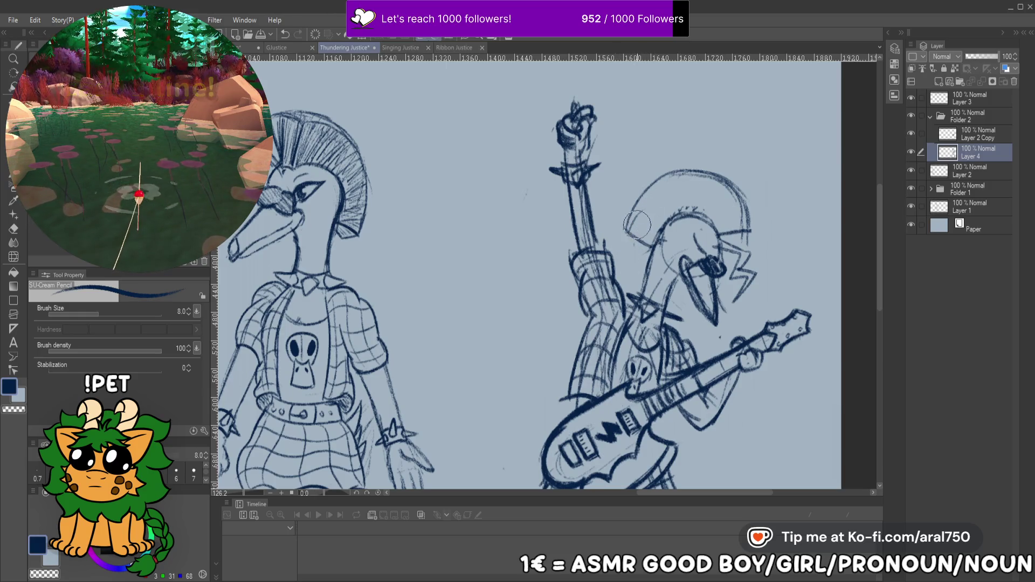
Hatch the new mohawk, darken and lengthen the eye stroke, and save the sheet
{"action": "mouse_move", "coordinate": [638, 237]}
{"action": "left_mouse_down"}
{"action": "mouse_move", "coordinate": [663, 183]}
{"action": "mouse_move", "coordinate": [674, 198]}
{"action": "left_mouse_up"}
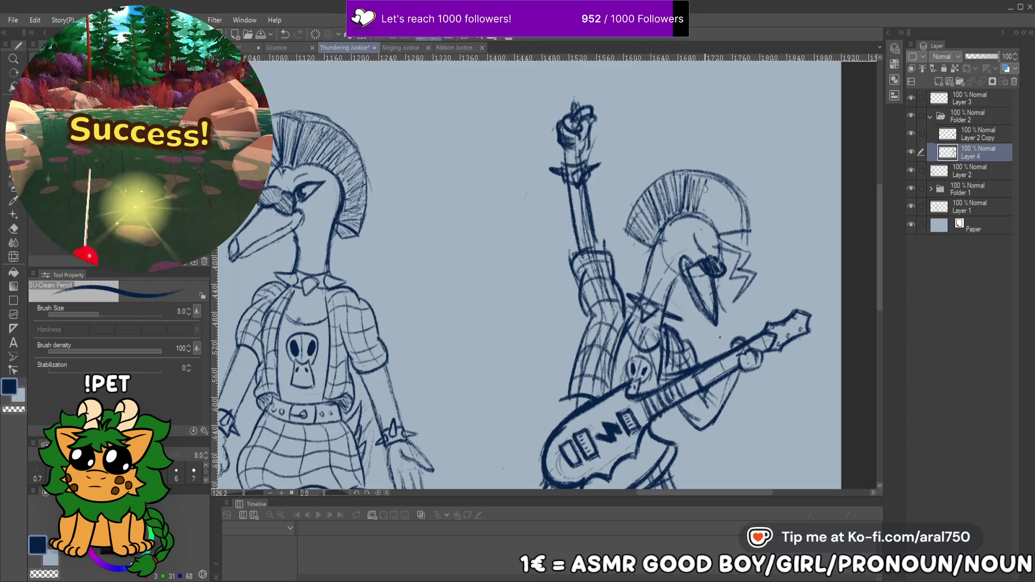
{"action": "mouse_move", "coordinate": [722, 206]}
{"action": "left_mouse_down"}
{"action": "mouse_move", "coordinate": [728, 232]}
{"action": "mouse_move", "coordinate": [722, 216]}
{"action": "mouse_move", "coordinate": [716, 226]}
{"action": "left_mouse_up"}
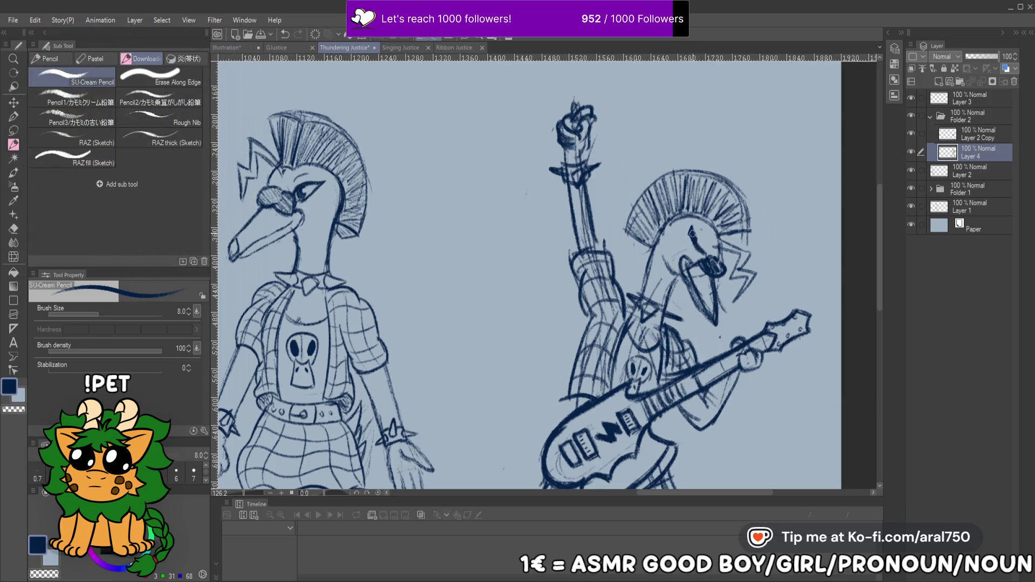
{"action": "left_click_drag", "start_coordinate": [691, 233], "coordinate": [699, 252]}
{"action": "left_click_drag", "start_coordinate": [691, 227], "coordinate": [692, 243]}
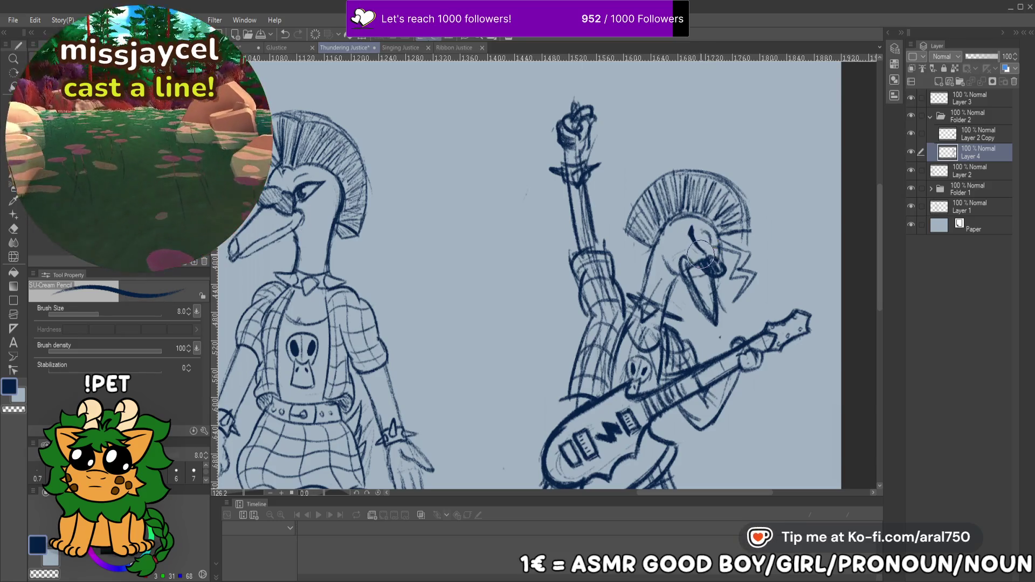
{"action": "key", "text": "ctrl+s"}
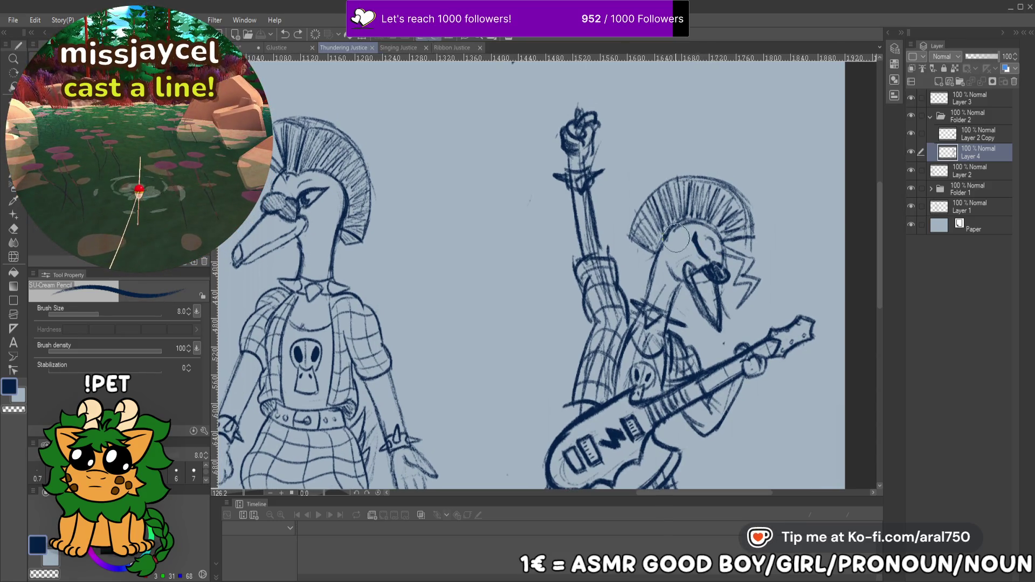
{"action": "mouse_move", "coordinate": [624, 237]}
{"action": "left_mouse_down"}
{"action": "mouse_move", "coordinate": [641, 248]}
{"action": "mouse_move", "coordinate": [636, 215]}
{"action": "mouse_move", "coordinate": [652, 190]}
{"action": "left_mouse_up"}
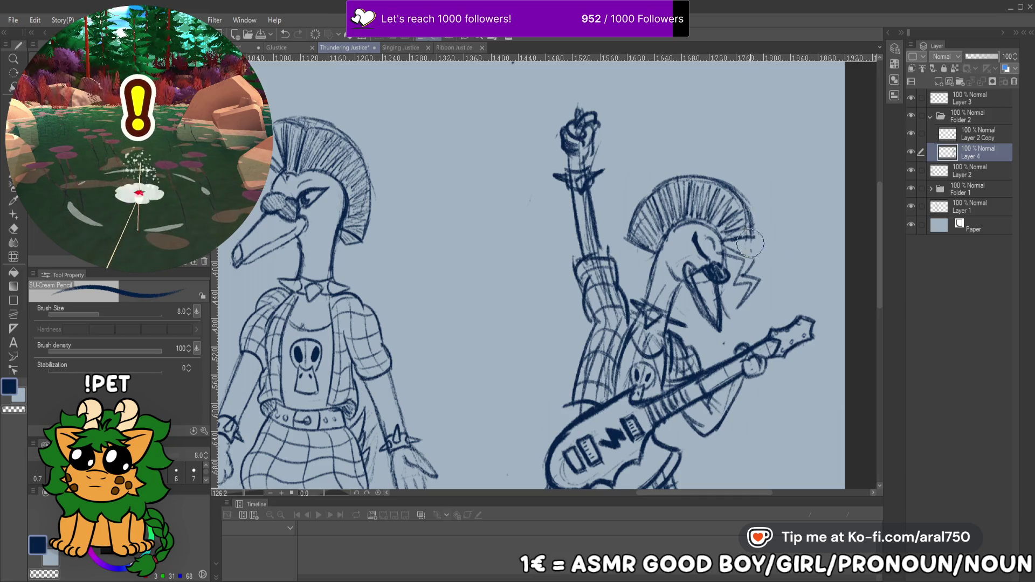
{"action": "left_click_drag", "start_coordinate": [748, 222], "coordinate": [755, 81]}
{"action": "left_click_drag", "start_coordinate": [752, 227], "coordinate": [763, 128]}
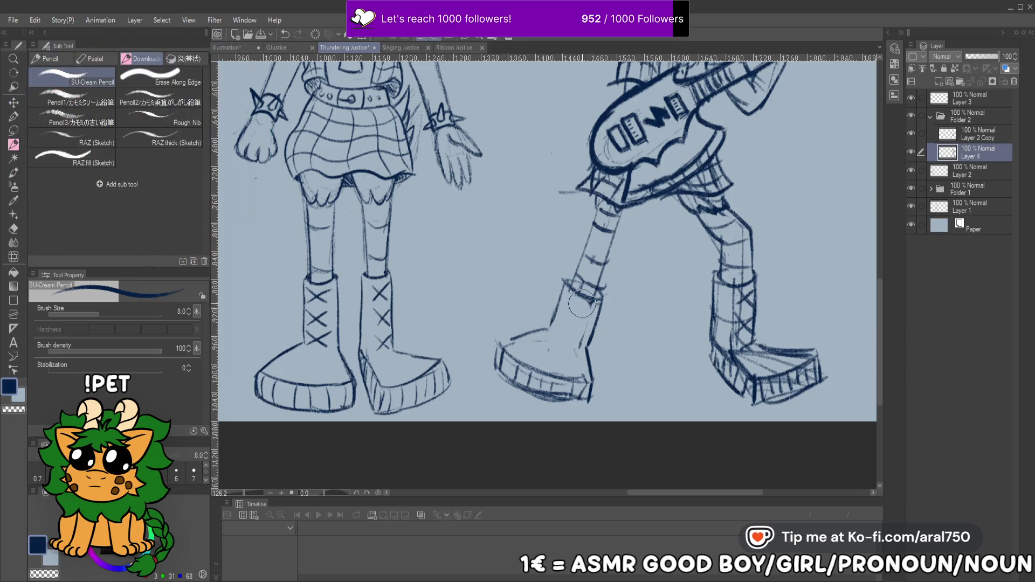
Draw X lacing down the front boot's top and outline the top of its toe
{"action": "left_click_drag", "start_coordinate": [570, 292], "coordinate": [570, 354]}
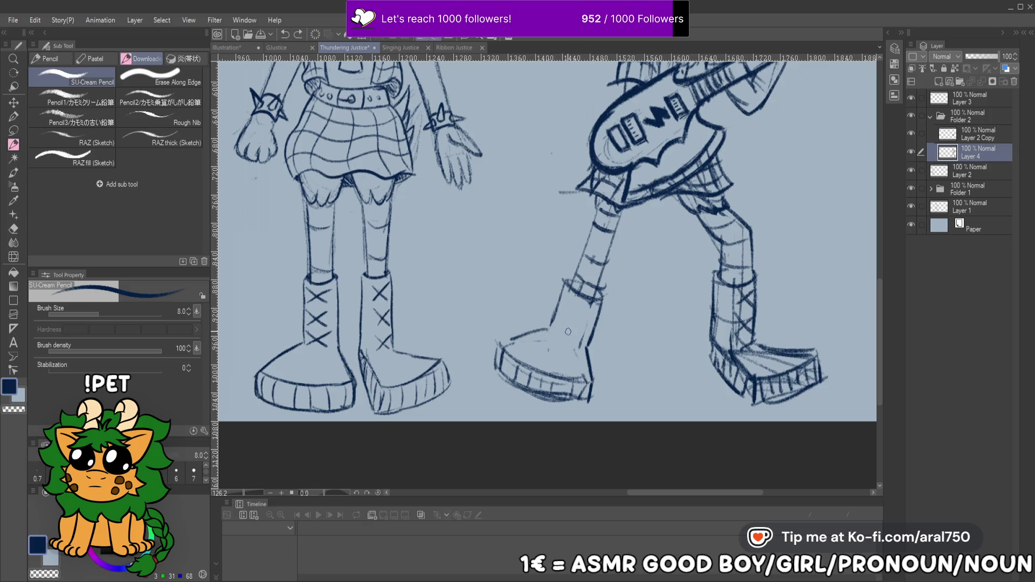
{"action": "mouse_move", "coordinate": [572, 321]}
{"action": "left_mouse_down"}
{"action": "mouse_move", "coordinate": [601, 295]}
{"action": "mouse_move", "coordinate": [581, 324]}
{"action": "left_mouse_up"}
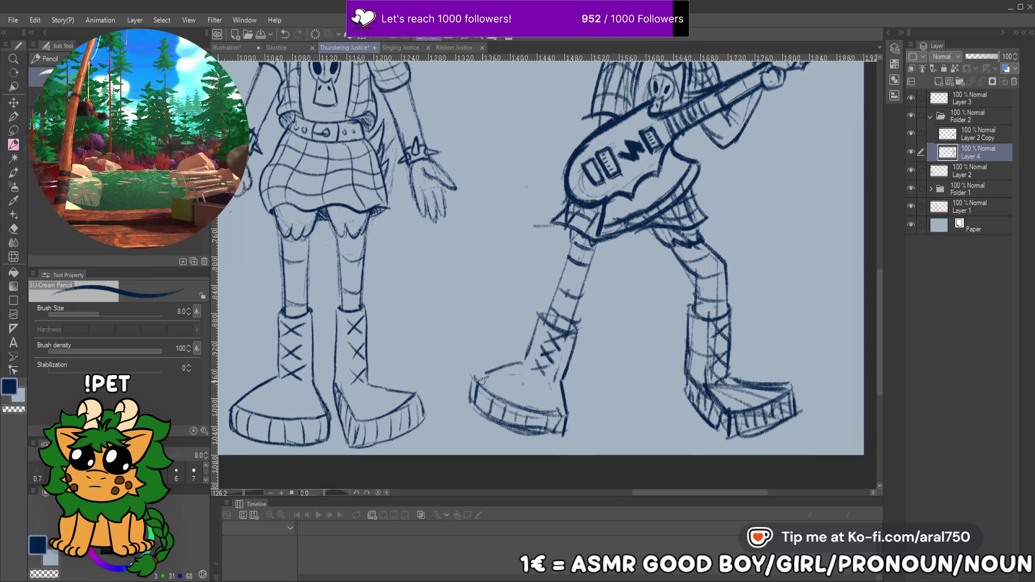
{"action": "mouse_move", "coordinate": [478, 380]}
{"action": "left_mouse_down"}
{"action": "mouse_move", "coordinate": [507, 369]}
{"action": "mouse_move", "coordinate": [531, 337]}
{"action": "left_mouse_up"}
{"action": "mouse_move", "coordinate": [743, 65]}
{"action": "left_mouse_down"}
{"action": "mouse_move", "coordinate": [670, 217]}
{"action": "mouse_move", "coordinate": [642, 357]}
{"action": "mouse_move", "coordinate": [656, 337]}
{"action": "mouse_move", "coordinate": [697, 449]}
{"action": "left_mouse_up"}
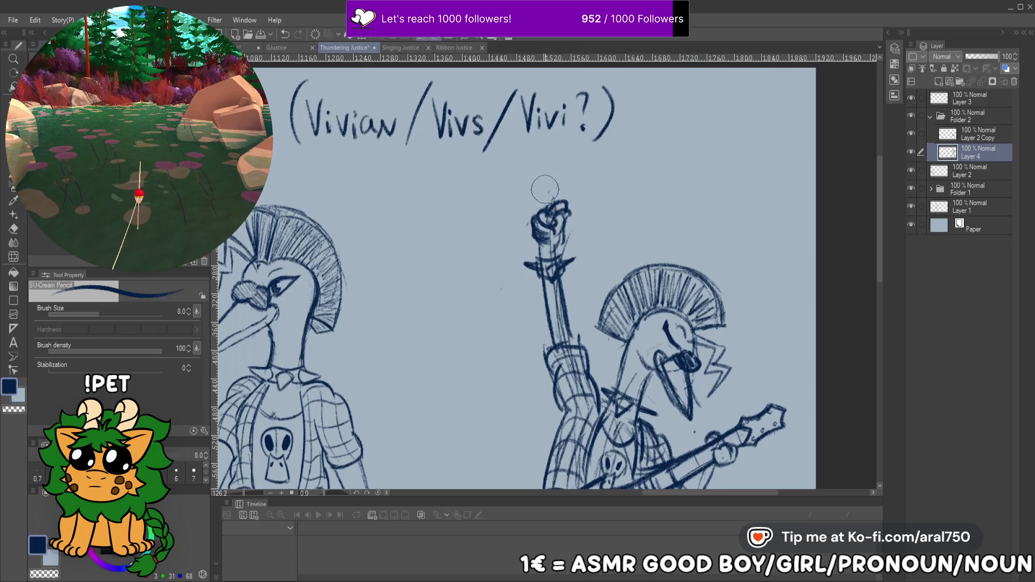
Redraw the raised fist with rounded knuckles and a darker lower edge, undoing failed attempts
{"action": "left_click_drag", "start_coordinate": [541, 211], "coordinate": [549, 195]}
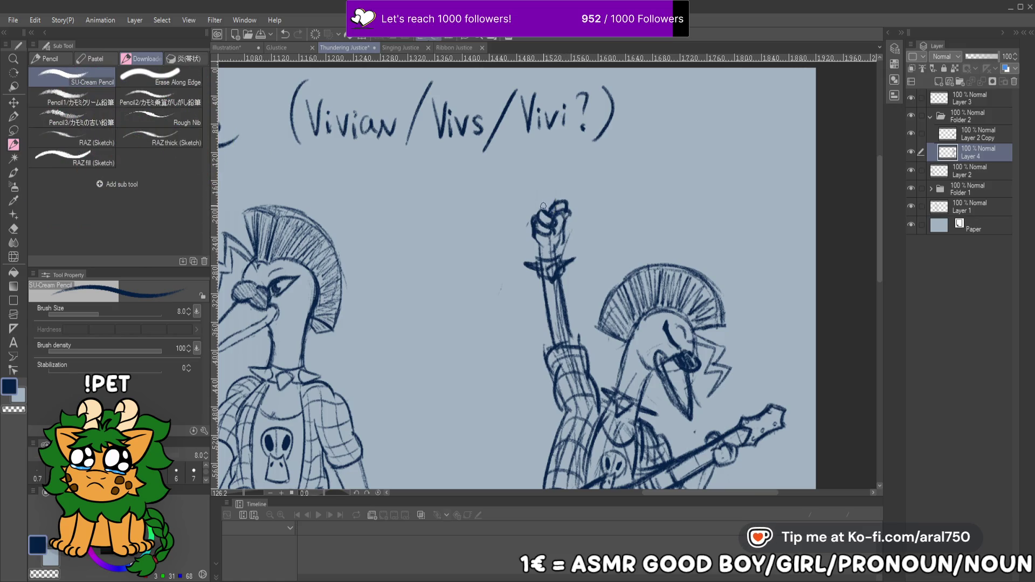
{"action": "key", "text": "ctrl+z"}
{"action": "left_click_drag", "start_coordinate": [544, 195], "coordinate": [553, 205]}
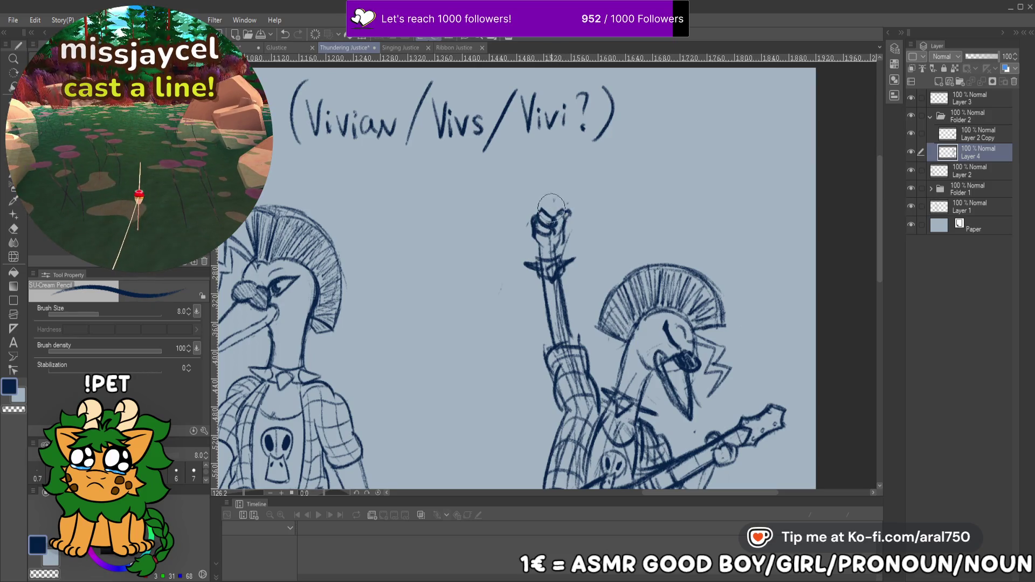
{"action": "key", "text": "ctrl+z"}
{"action": "key", "text": "ctrl+z"}
{"action": "mouse_move", "coordinate": [532, 218]}
{"action": "left_mouse_down"}
{"action": "mouse_move", "coordinate": [554, 218]}
{"action": "mouse_move", "coordinate": [536, 231]}
{"action": "mouse_move", "coordinate": [551, 232]}
{"action": "left_mouse_up"}
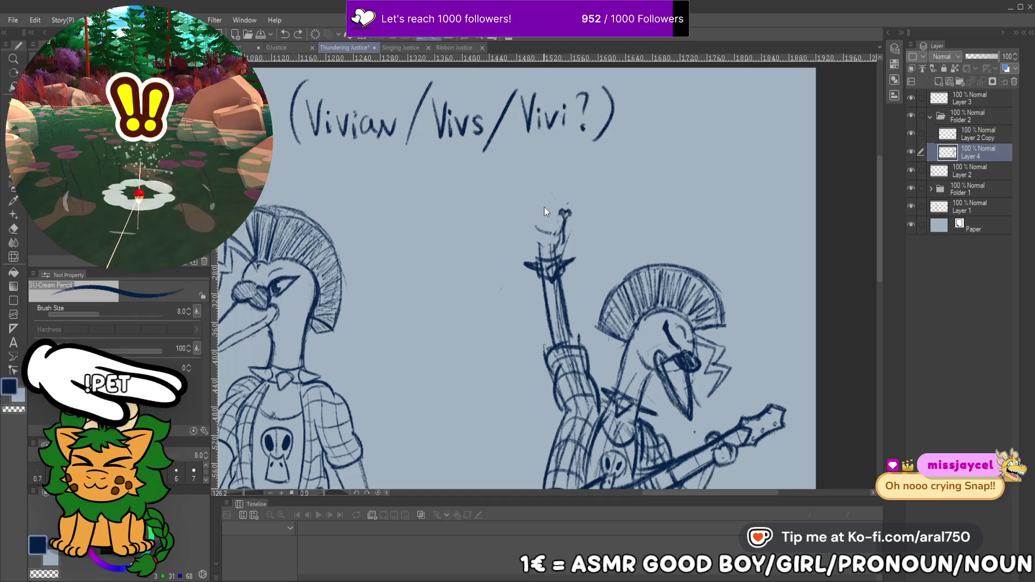
{"action": "left_click_drag", "start_coordinate": [554, 207], "coordinate": [564, 215]}
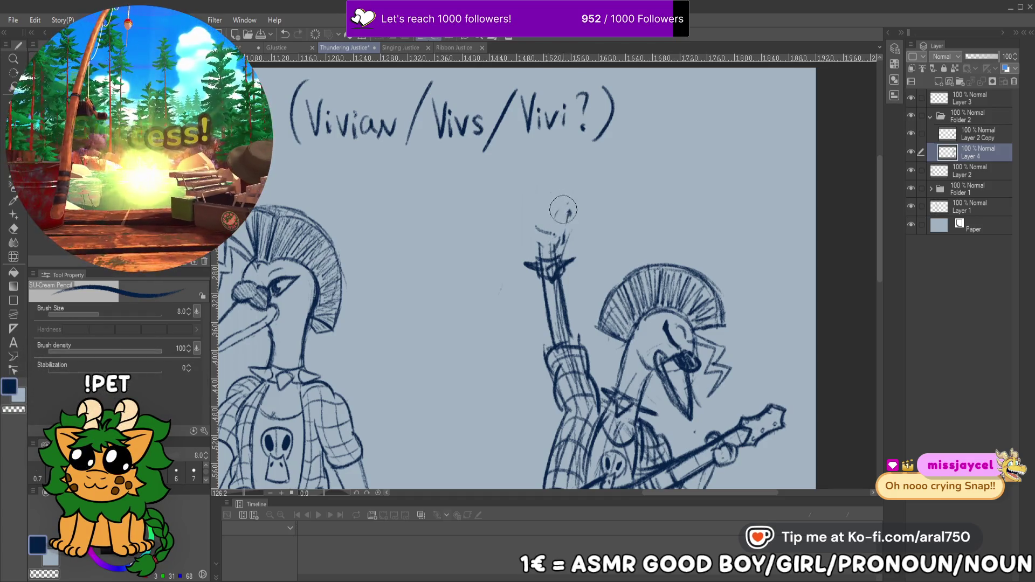
{"action": "key", "text": "ctrl+z"}
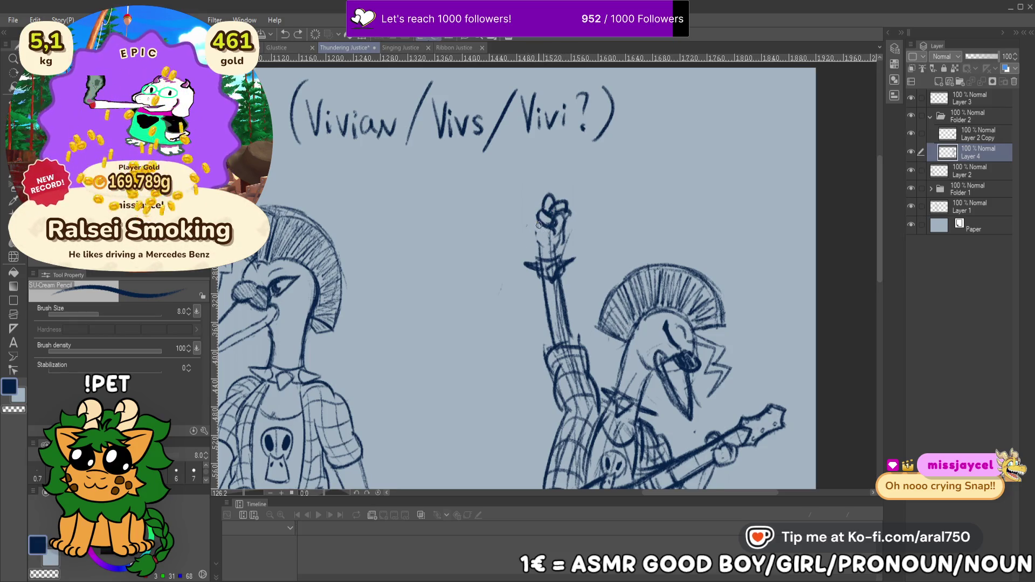
{"action": "left_click_drag", "start_coordinate": [538, 221], "coordinate": [567, 235]}
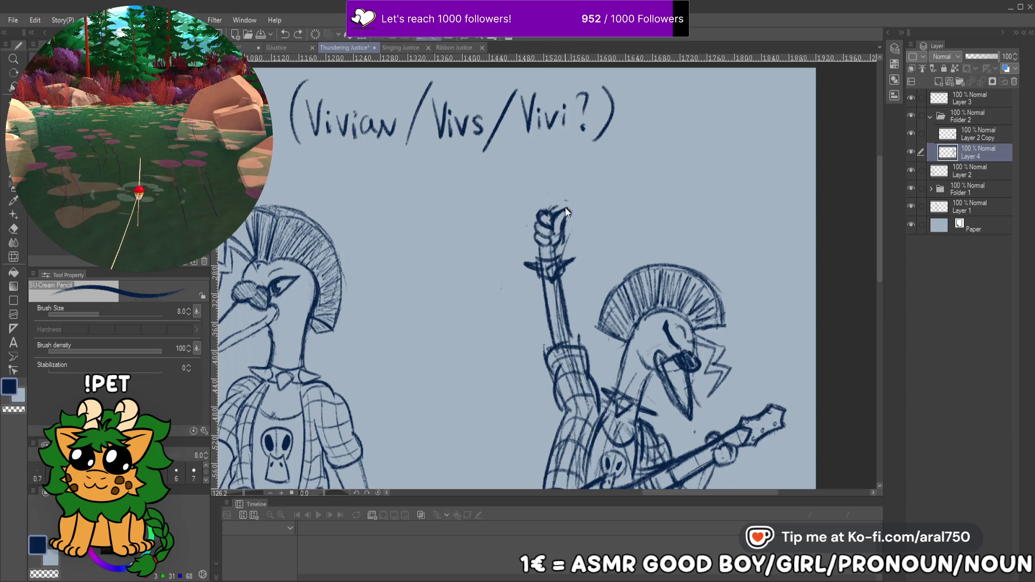
{"action": "left_click_drag", "start_coordinate": [550, 209], "coordinate": [562, 201]}
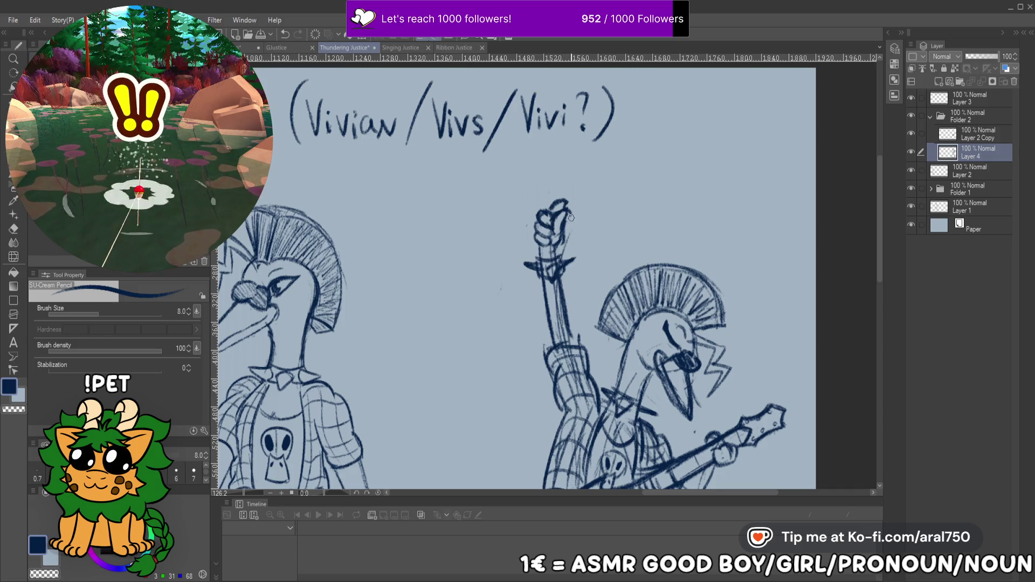
{"action": "mouse_move", "coordinate": [551, 208]}
{"action": "left_mouse_down"}
{"action": "mouse_move", "coordinate": [564, 197]}
{"action": "mouse_move", "coordinate": [568, 214]}
{"action": "left_mouse_up"}
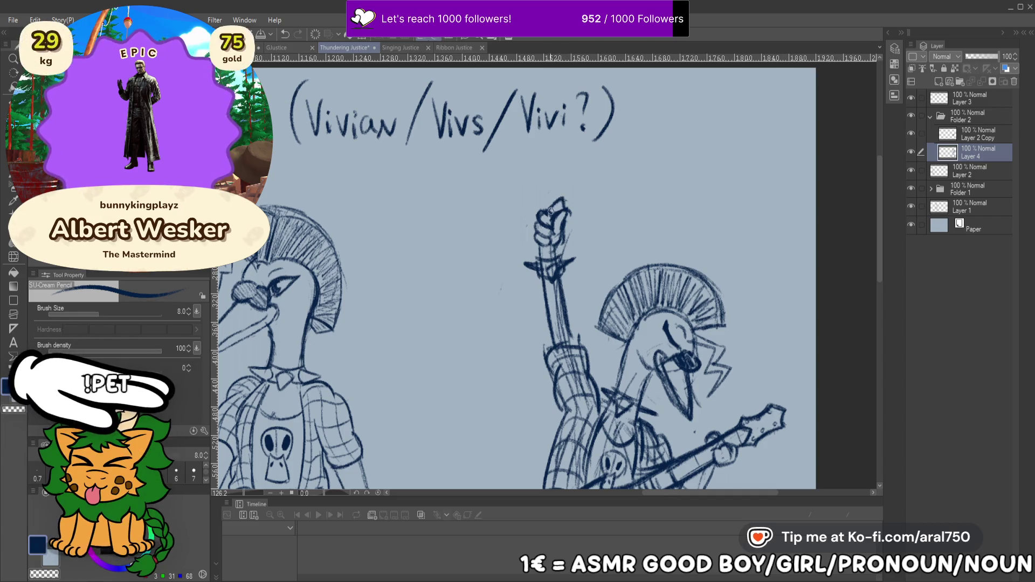
Draw a spiked band around the guitarist's raised wrist
{"action": "left_click_drag", "start_coordinate": [560, 221], "coordinate": [572, 198]}
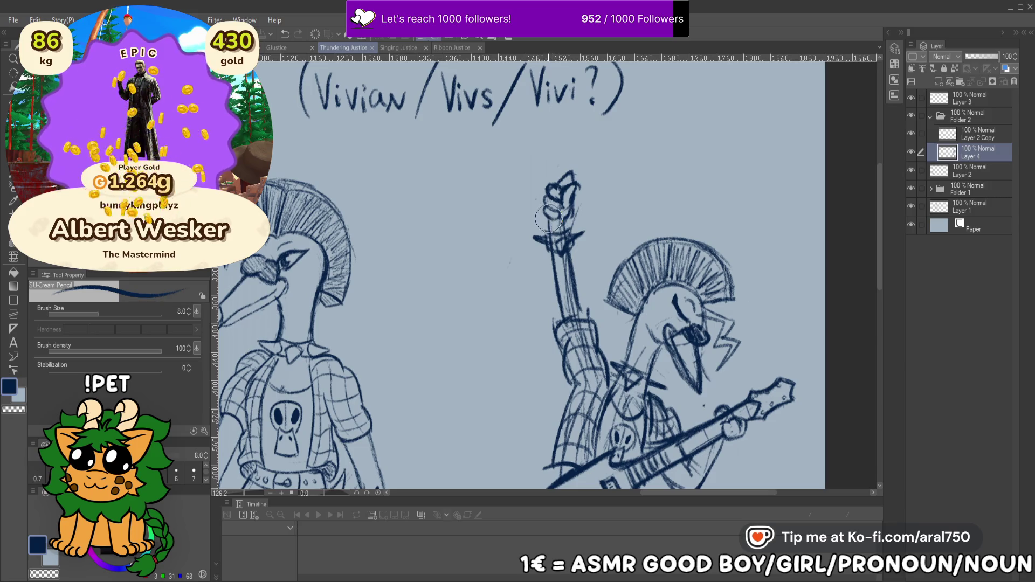
{"action": "mouse_move", "coordinate": [558, 248]}
{"action": "left_mouse_down"}
{"action": "mouse_move", "coordinate": [569, 237]}
{"action": "mouse_move", "coordinate": [550, 248]}
{"action": "mouse_move", "coordinate": [540, 237]}
{"action": "mouse_move", "coordinate": [546, 253]}
{"action": "mouse_move", "coordinate": [570, 245]}
{"action": "mouse_move", "coordinate": [568, 233]}
{"action": "left_mouse_up"}
{"action": "key", "text": "ctrl+z"}
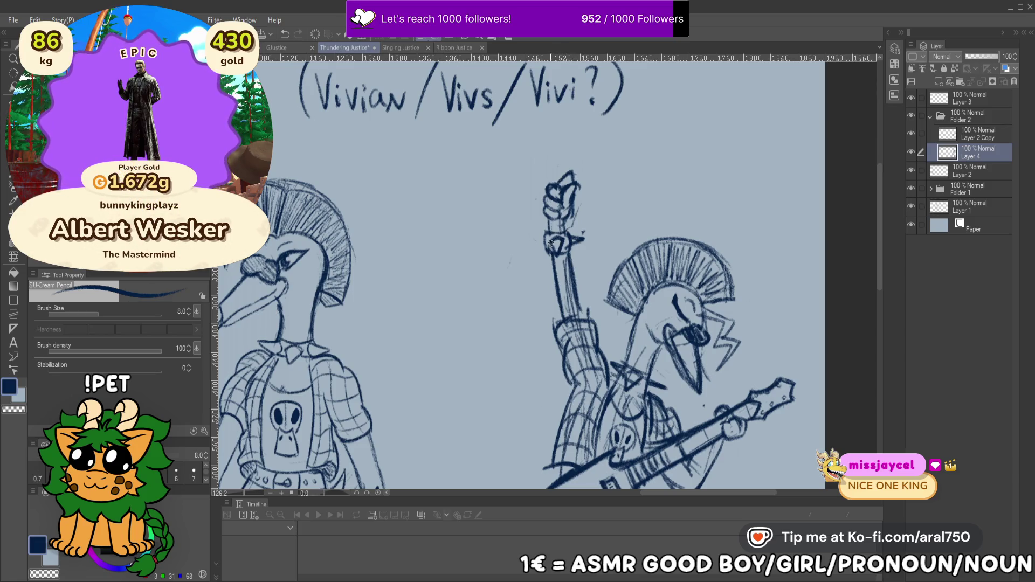
{"action": "mouse_move", "coordinate": [544, 240]}
{"action": "left_mouse_down"}
{"action": "mouse_move", "coordinate": [526, 246]}
{"action": "mouse_move", "coordinate": [556, 243]}
{"action": "left_mouse_up"}
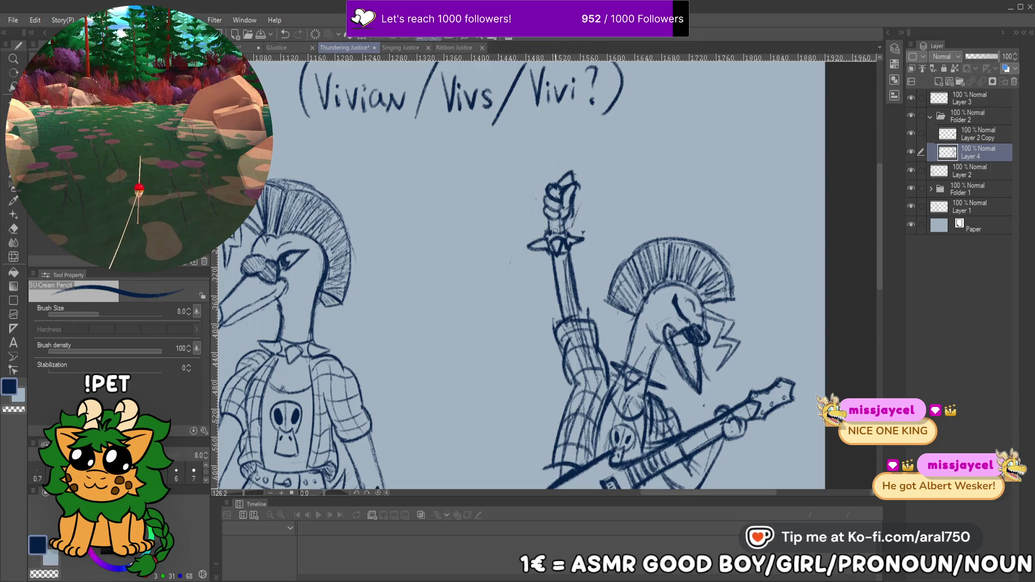
{"action": "left_click_drag", "start_coordinate": [694, 266], "coordinate": [653, 191]}
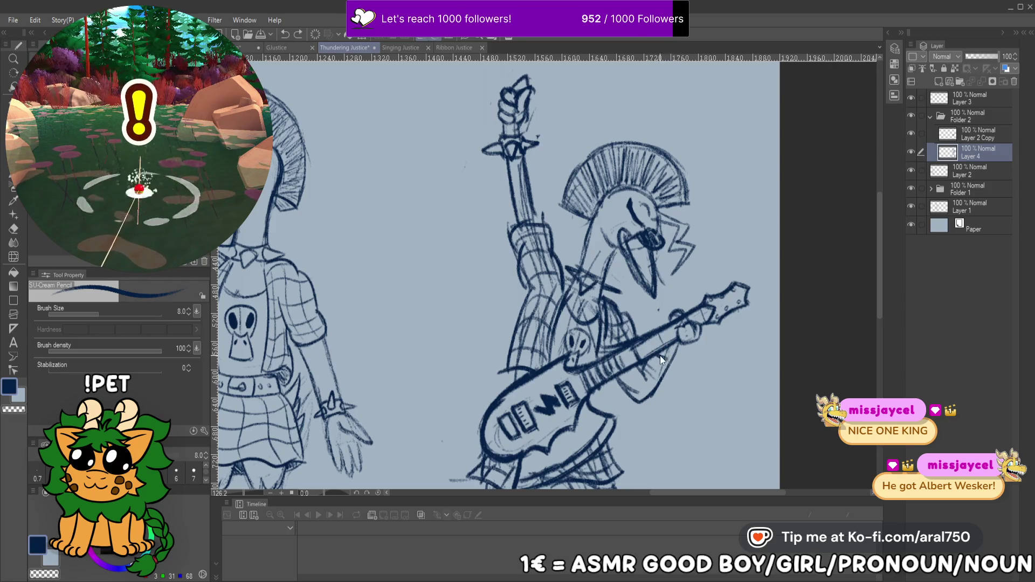
Add strokes to the hand gripping the guitar neck and a curved arc left of the guitarist
{"action": "left_click_drag", "start_coordinate": [687, 365], "coordinate": [670, 358]}
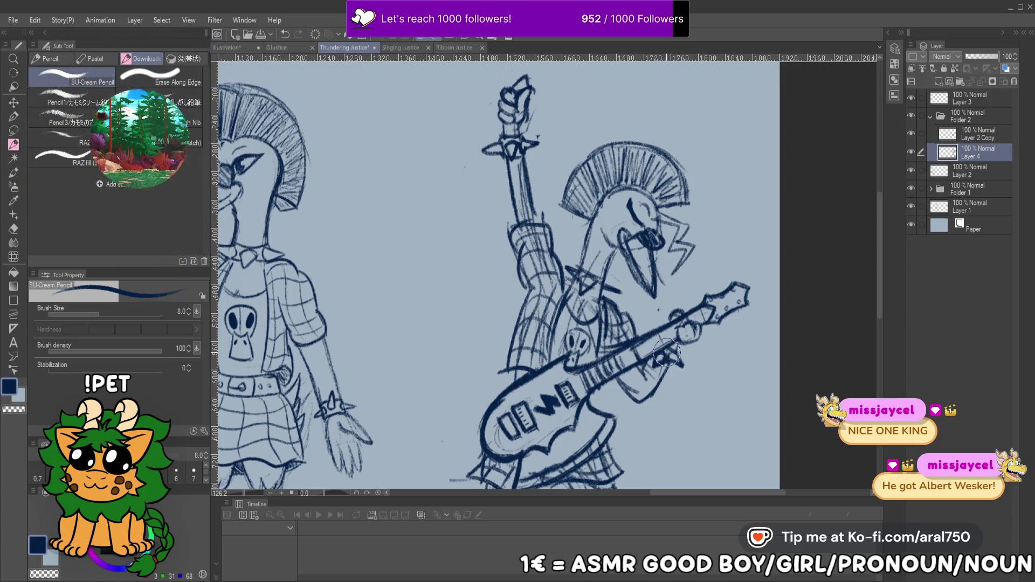
{"action": "mouse_move", "coordinate": [654, 339]}
{"action": "left_mouse_down"}
{"action": "mouse_move", "coordinate": [635, 257]}
{"action": "mouse_move", "coordinate": [646, 182]}
{"action": "left_mouse_up"}
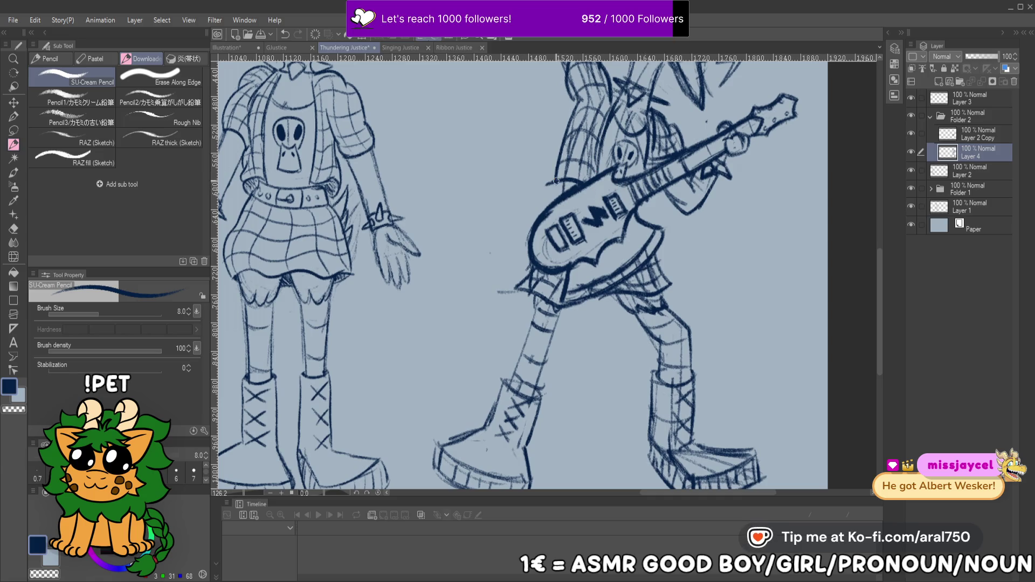
{"action": "left_click_drag", "start_coordinate": [601, 139], "coordinate": [565, 195]}
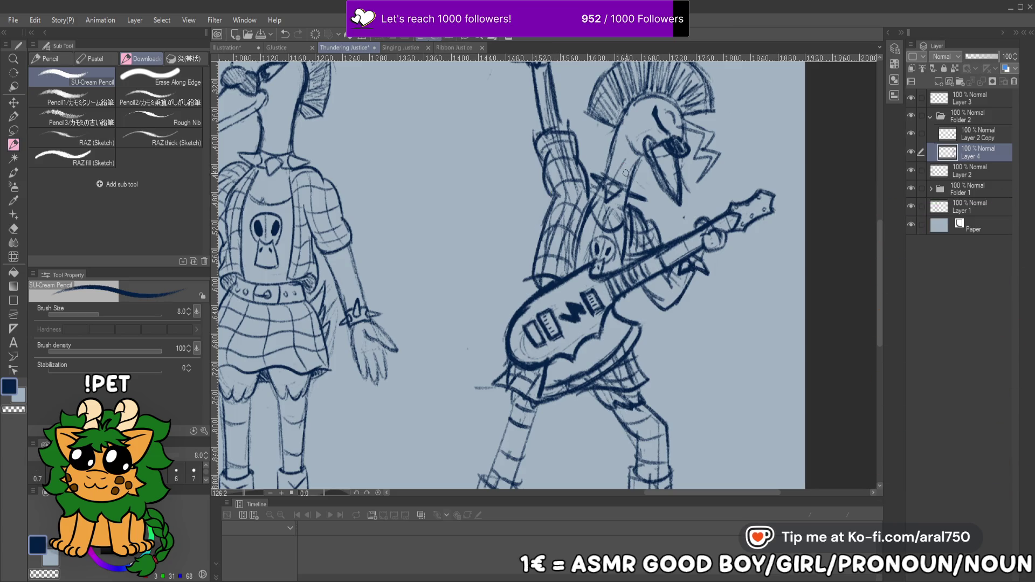
{"action": "scroll", "coordinate": [585, 238], "scroll_direction": "down", "scroll_amount": 3}
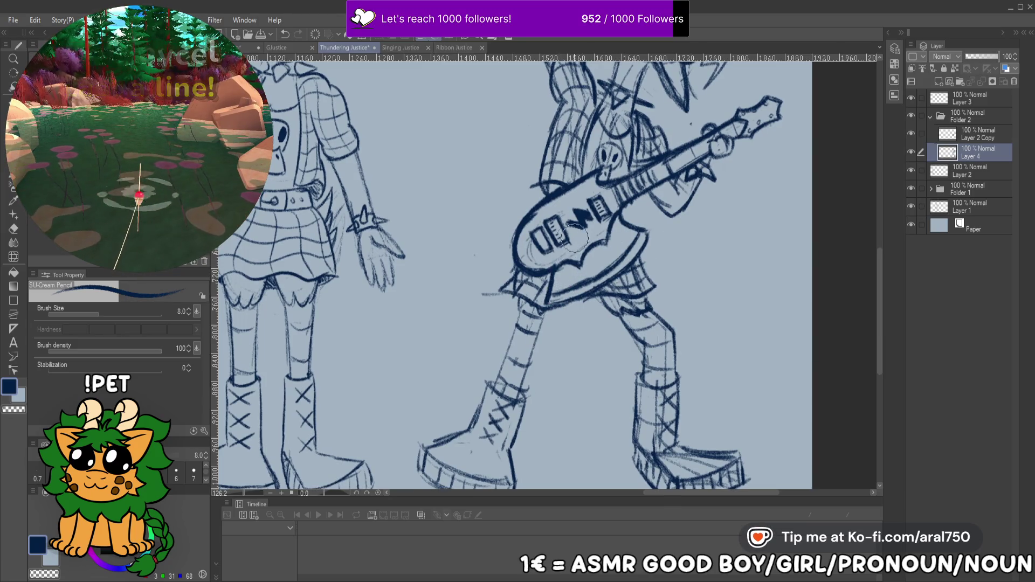
{"action": "left_click_drag", "start_coordinate": [647, 161], "coordinate": [582, 229]}
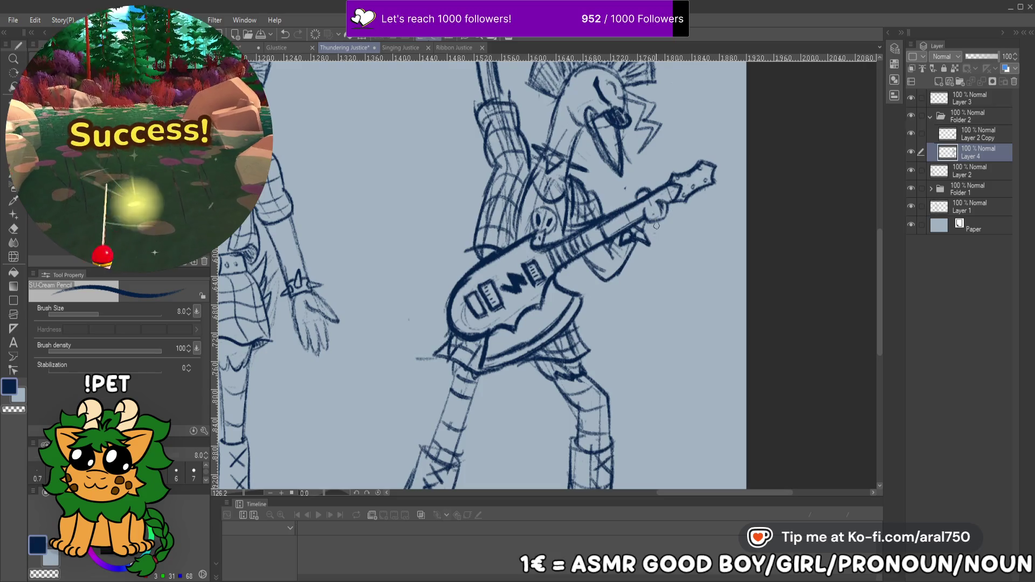
{"action": "mouse_move", "coordinate": [643, 203]}
{"action": "left_mouse_down"}
{"action": "mouse_move", "coordinate": [650, 221]}
{"action": "mouse_move", "coordinate": [664, 216]}
{"action": "left_mouse_up"}
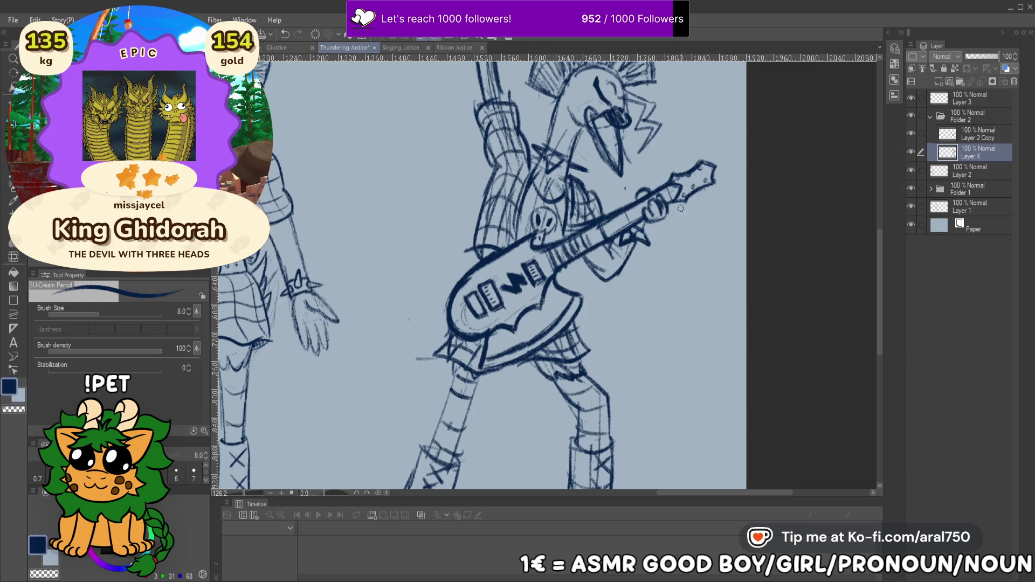
{"action": "left_click_drag", "start_coordinate": [525, 283], "coordinate": [588, 349]}
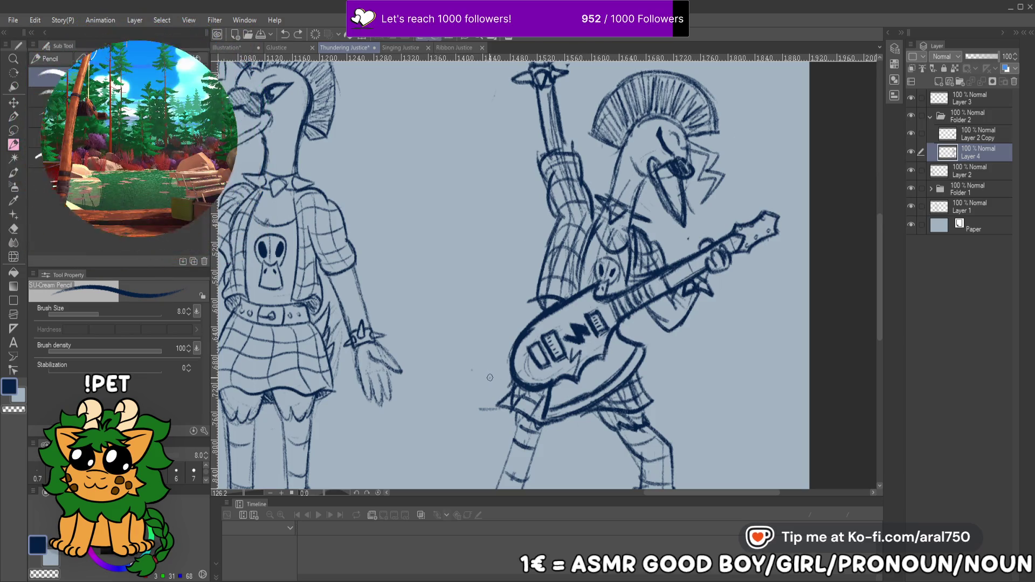
{"action": "mouse_move", "coordinate": [475, 89]}
{"action": "left_mouse_down"}
{"action": "mouse_move", "coordinate": [405, 274]}
{"action": "mouse_move", "coordinate": [485, 385]}
{"action": "left_mouse_up"}
Draw the sweeping arc beside the guitarist, redoing its upper section up toward the fist
{"action": "left_click_drag", "start_coordinate": [463, 261], "coordinate": [471, 298]}
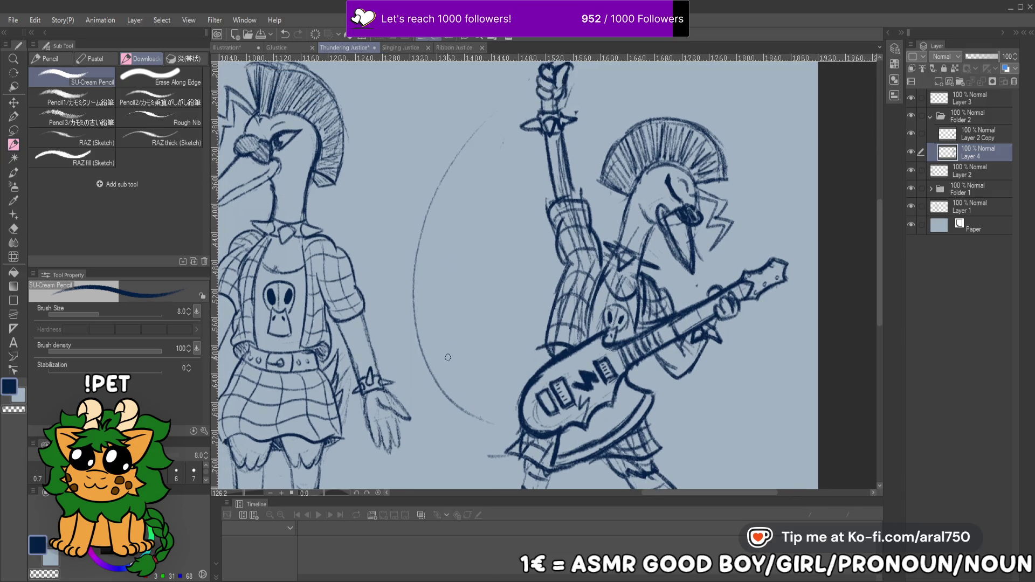
{"action": "mouse_move", "coordinate": [484, 393]}
{"action": "left_mouse_down"}
{"action": "mouse_move", "coordinate": [458, 380]}
{"action": "mouse_move", "coordinate": [433, 345]}
{"action": "mouse_move", "coordinate": [454, 376]}
{"action": "mouse_move", "coordinate": [441, 336]}
{"action": "mouse_move", "coordinate": [448, 319]}
{"action": "mouse_move", "coordinate": [454, 337]}
{"action": "left_mouse_up"}
{"action": "key", "text": "ctrl+z"}
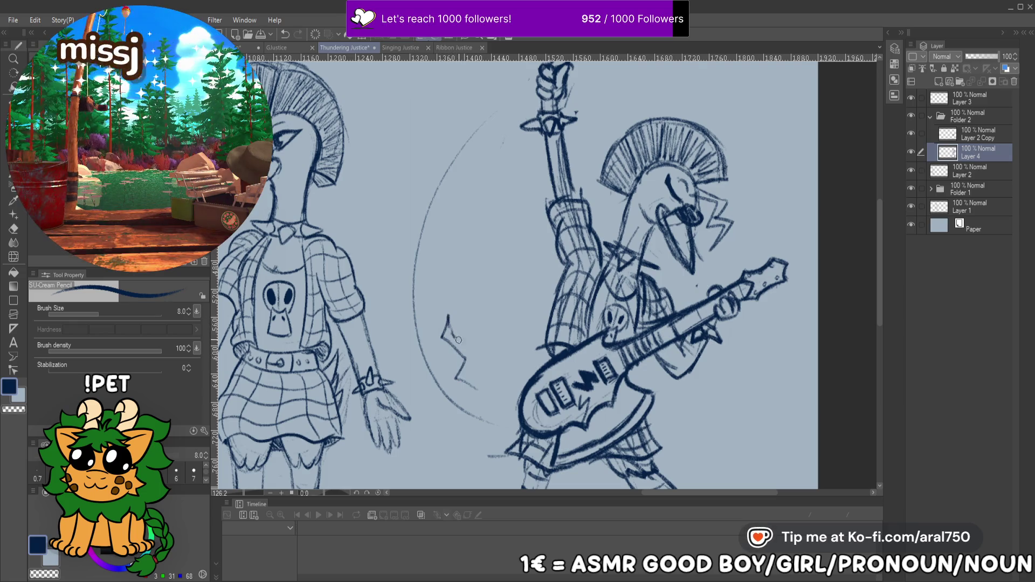
{"action": "left_click_drag", "start_coordinate": [433, 222], "coordinate": [430, 247]}
{"action": "key", "text": "ctrl+z"}
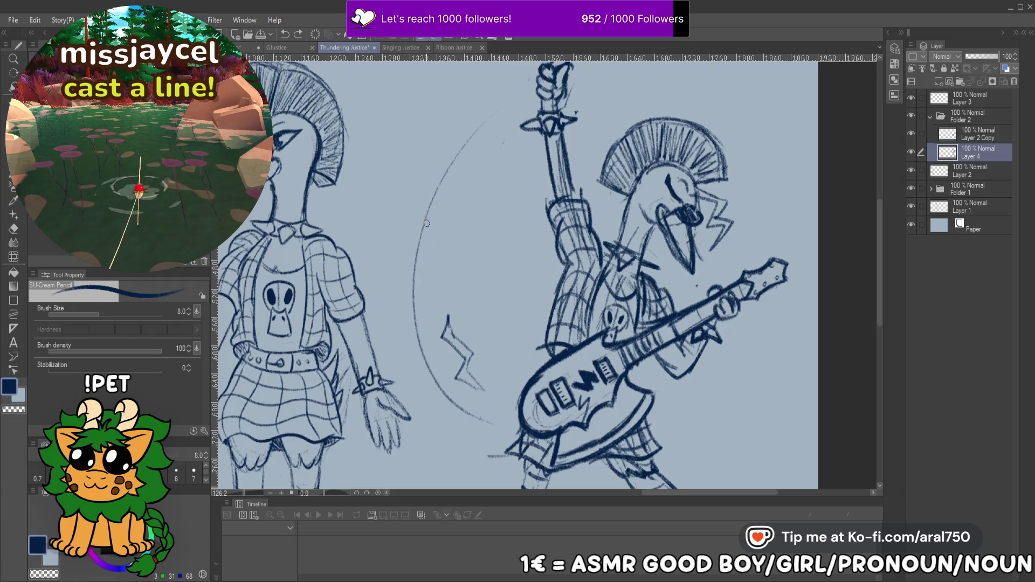
{"action": "left_click_drag", "start_coordinate": [427, 274], "coordinate": [467, 150]}
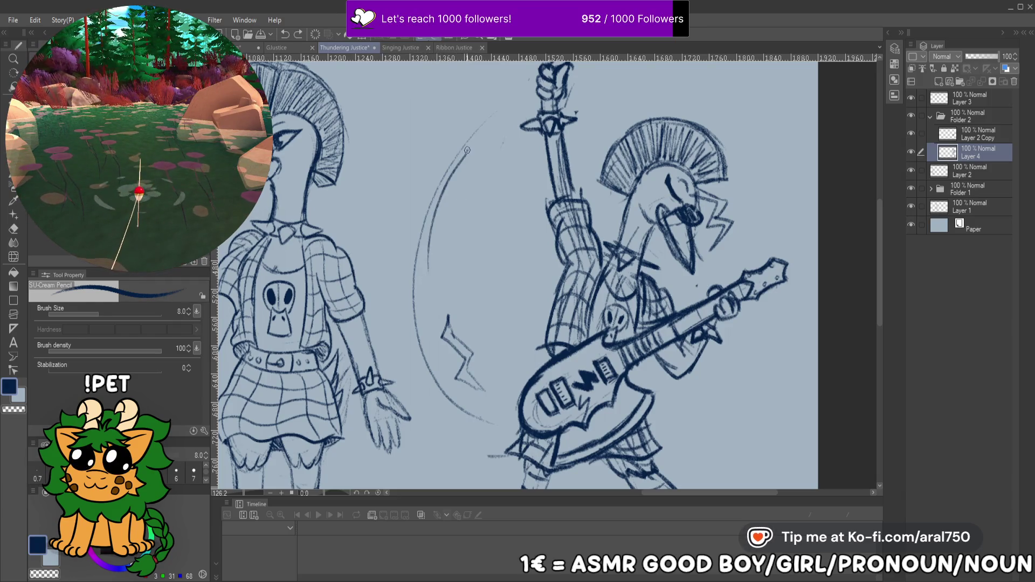
{"action": "key", "text": "ctrl+z"}
{"action": "key", "text": "ctrl+z"}
{"action": "key", "text": "ctrl+z"}
{"action": "key", "text": "ctrl+y"}
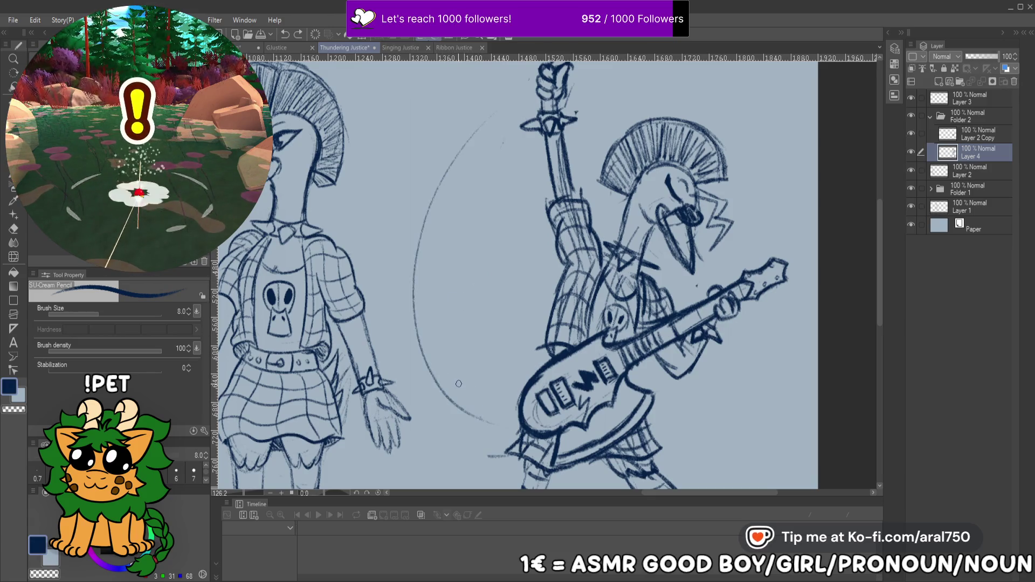
{"action": "left_click_drag", "start_coordinate": [496, 112], "coordinate": [495, 132]}
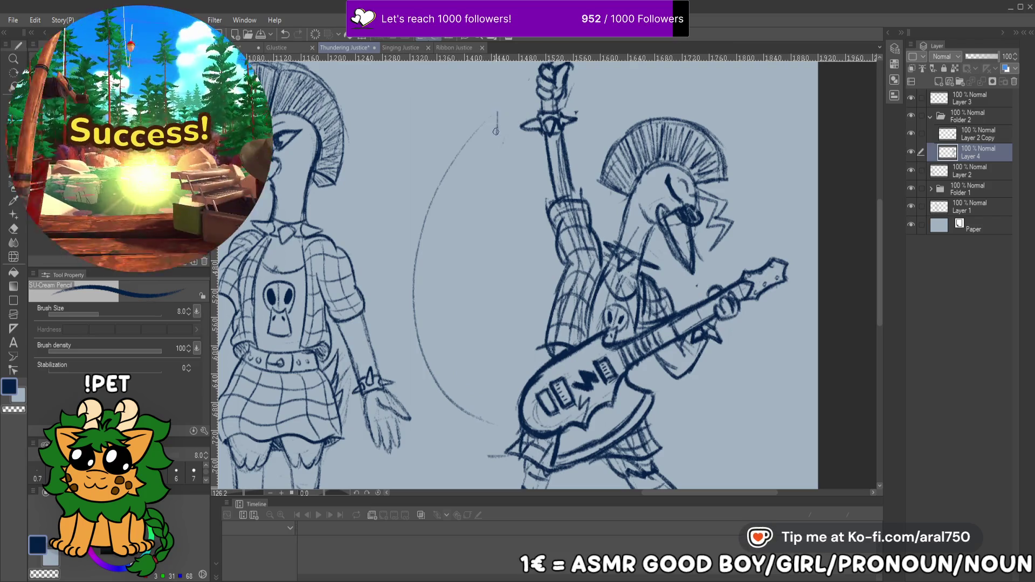
{"action": "key", "text": "ctrl+z"}
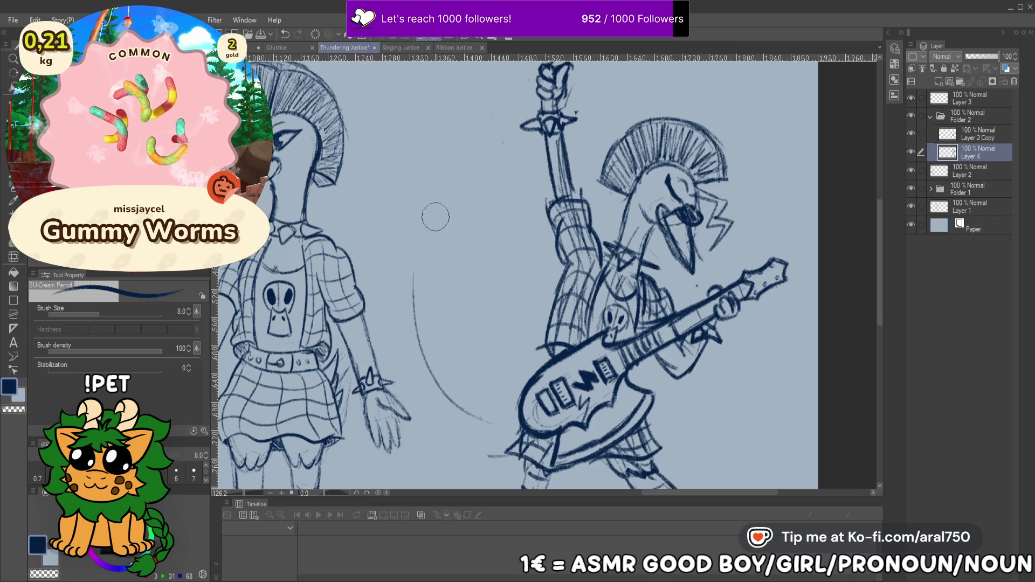
{"action": "mouse_move", "coordinate": [416, 328]}
{"action": "left_mouse_down"}
{"action": "mouse_move", "coordinate": [446, 164]}
{"action": "mouse_move", "coordinate": [480, 109]}
{"action": "mouse_move", "coordinate": [471, 141]}
{"action": "left_mouse_up"}
{"action": "key", "text": "ctrl+z"}
{"action": "left_click_drag", "start_coordinate": [439, 195], "coordinate": [449, 174]}
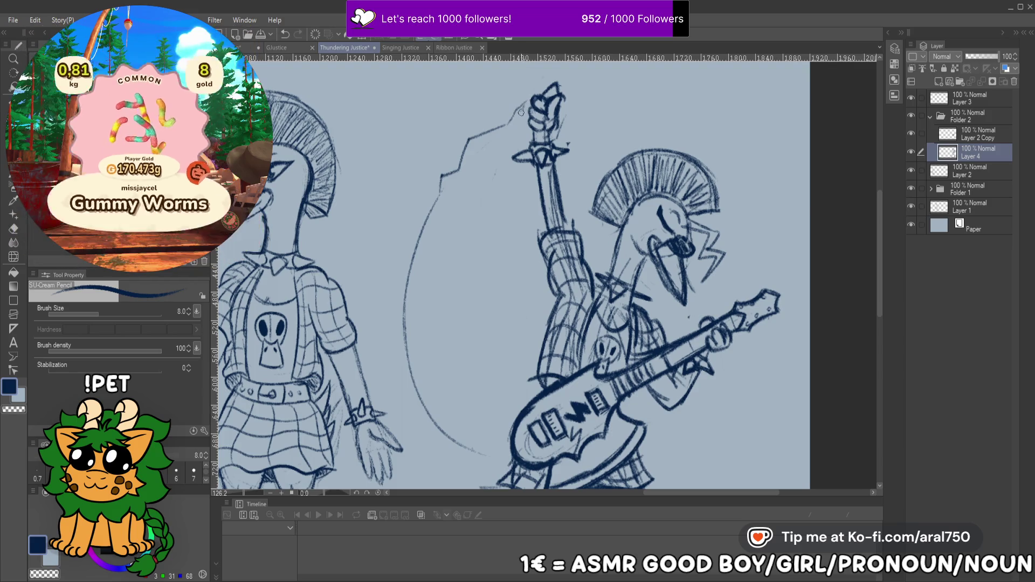
{"action": "left_click_drag", "start_coordinate": [478, 143], "coordinate": [456, 189]}
{"action": "scroll", "coordinate": [458, 216], "scroll_direction": "up", "scroll_amount": 3}
{"action": "left_click_drag", "start_coordinate": [501, 254], "coordinate": [479, 272]}
Add lightning zigzags, a squiggle and a spark around the raised fist
{"action": "key", "text": "ctrl+z"}
{"action": "mouse_move", "coordinate": [492, 220]}
{"action": "left_mouse_down"}
{"action": "mouse_move", "coordinate": [519, 231]}
{"action": "mouse_move", "coordinate": [506, 238]}
{"action": "mouse_move", "coordinate": [512, 244]}
{"action": "left_mouse_up"}
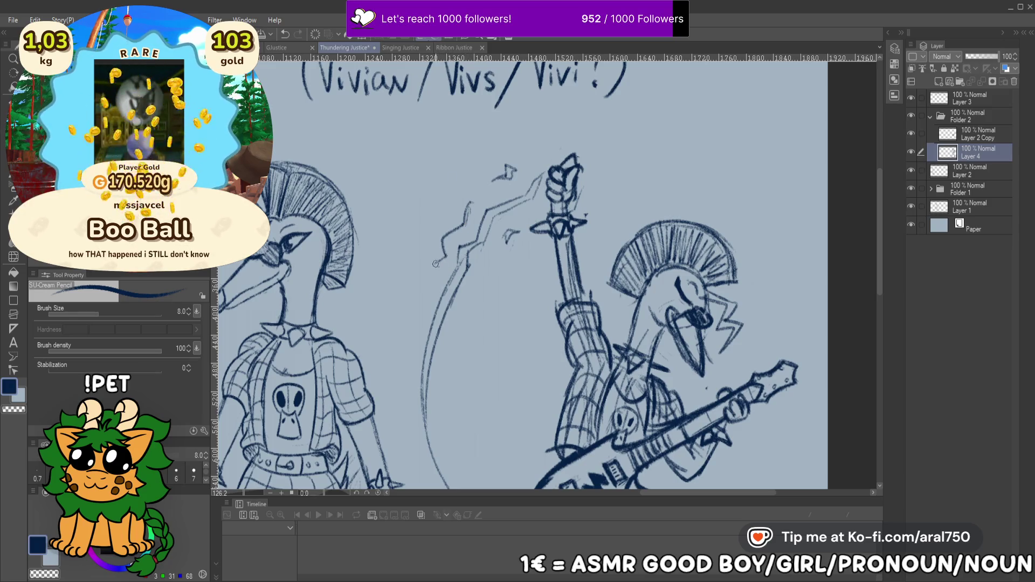
{"action": "left_click_drag", "start_coordinate": [474, 221], "coordinate": [445, 244]}
{"action": "left_click_drag", "start_coordinate": [472, 189], "coordinate": [462, 233]}
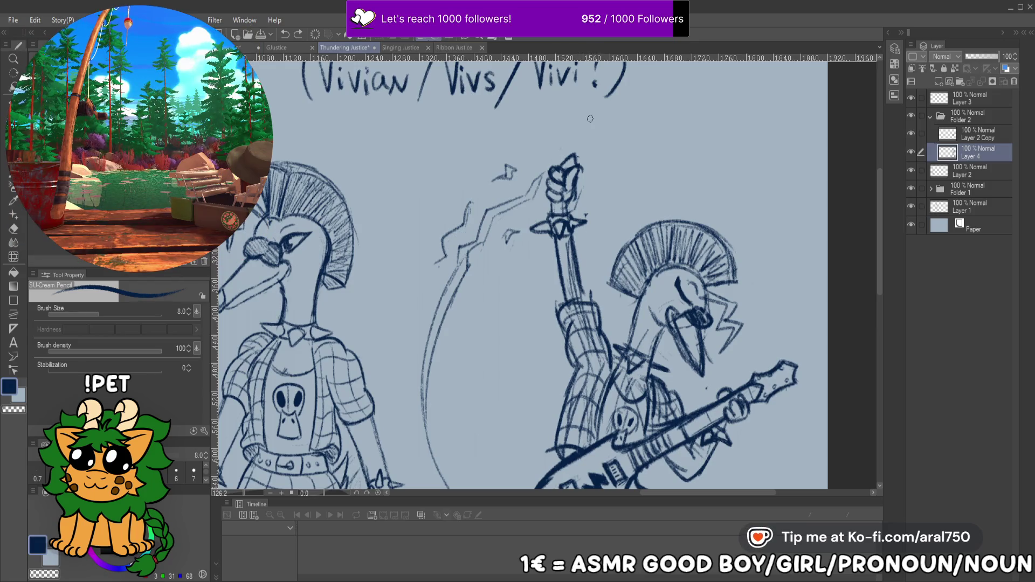
{"action": "scroll", "coordinate": [587, 119], "scroll_direction": "down", "scroll_amount": 1}
{"action": "scroll", "coordinate": [588, 118], "scroll_direction": "up", "scroll_amount": 2}
{"action": "mouse_move", "coordinate": [576, 161]}
{"action": "left_mouse_down"}
{"action": "mouse_move", "coordinate": [606, 214]}
{"action": "mouse_move", "coordinate": [585, 221]}
{"action": "left_mouse_up"}
{"action": "left_click_drag", "start_coordinate": [543, 176], "coordinate": [524, 159]}
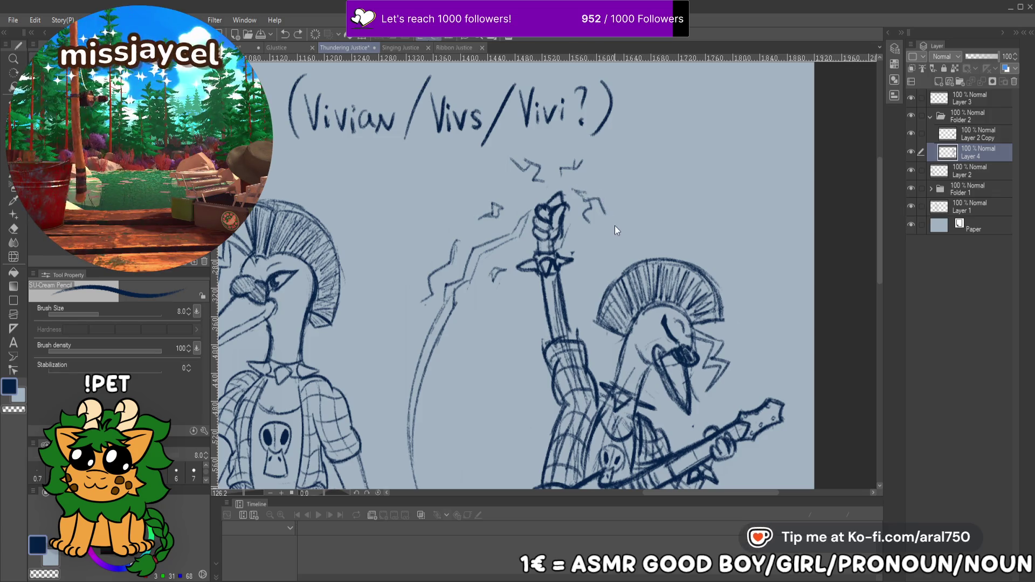
Add a squiggle left of the guitar body and a long zigzag bolt beside the arc
{"action": "left_click_drag", "start_coordinate": [601, 246], "coordinate": [595, 219]}
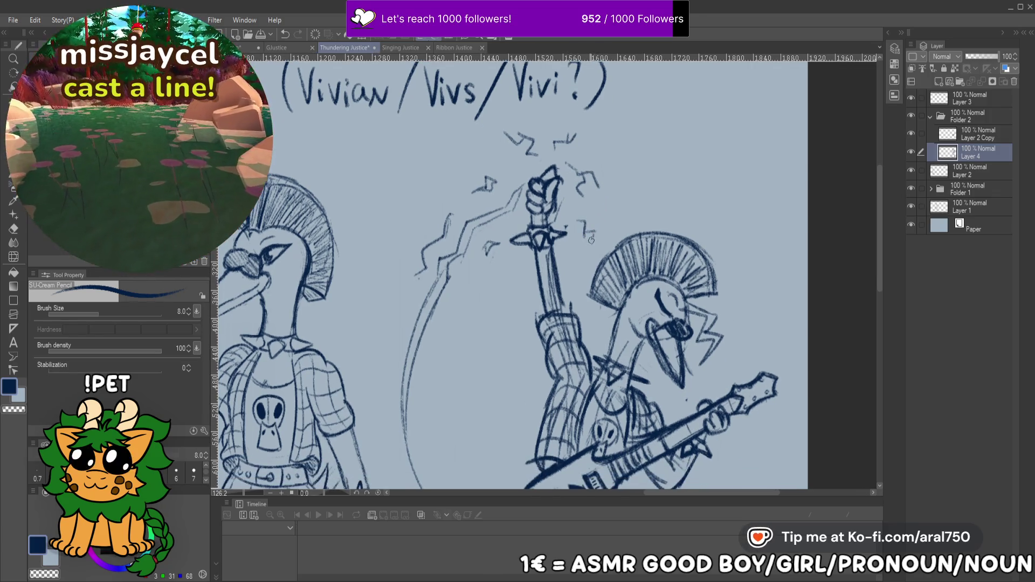
{"action": "scroll", "coordinate": [607, 263], "scroll_direction": "down", "scroll_amount": 5}
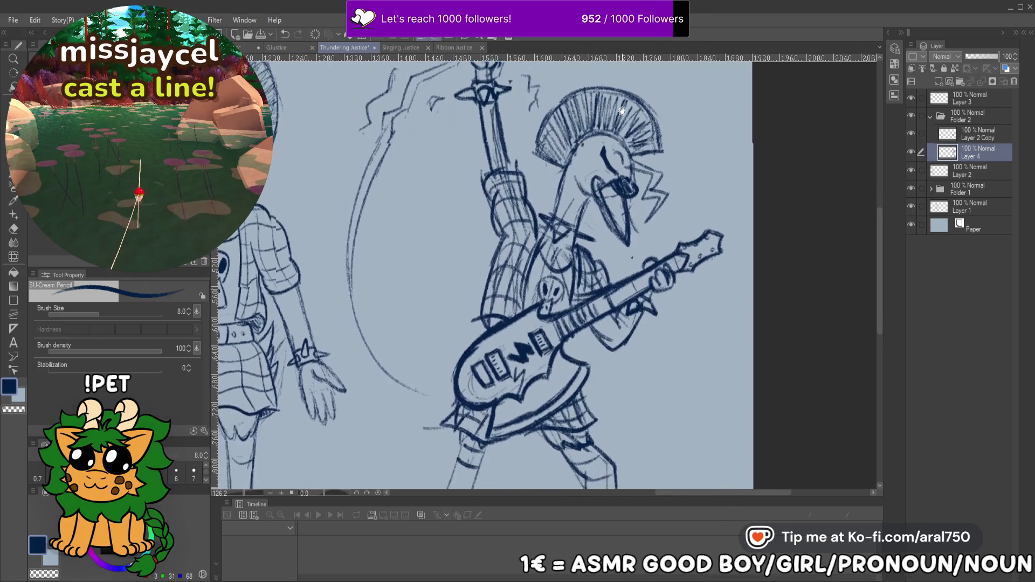
{"action": "left_click_drag", "start_coordinate": [509, 285], "coordinate": [471, 309]}
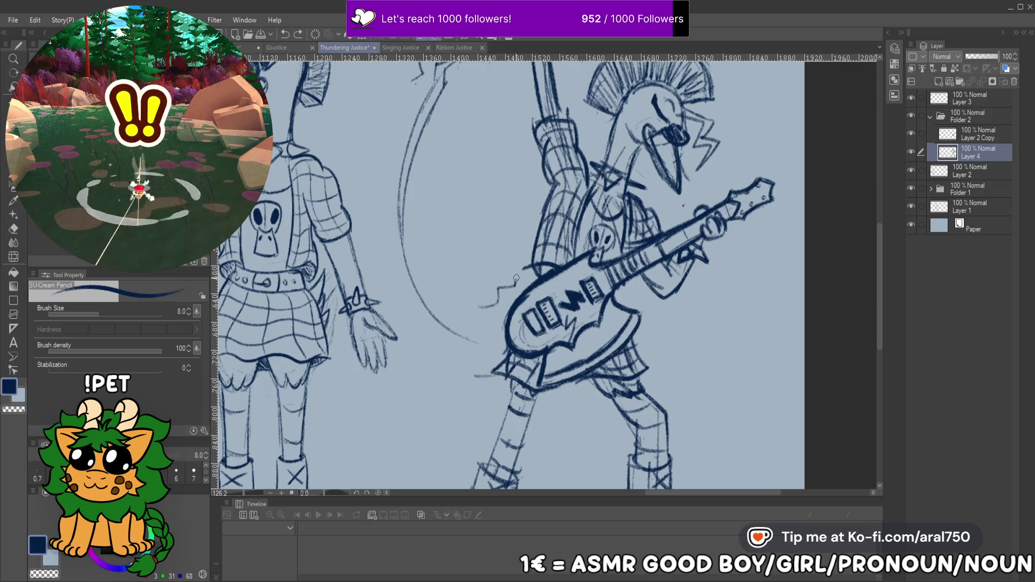
{"action": "left_click_drag", "start_coordinate": [473, 287], "coordinate": [442, 278]}
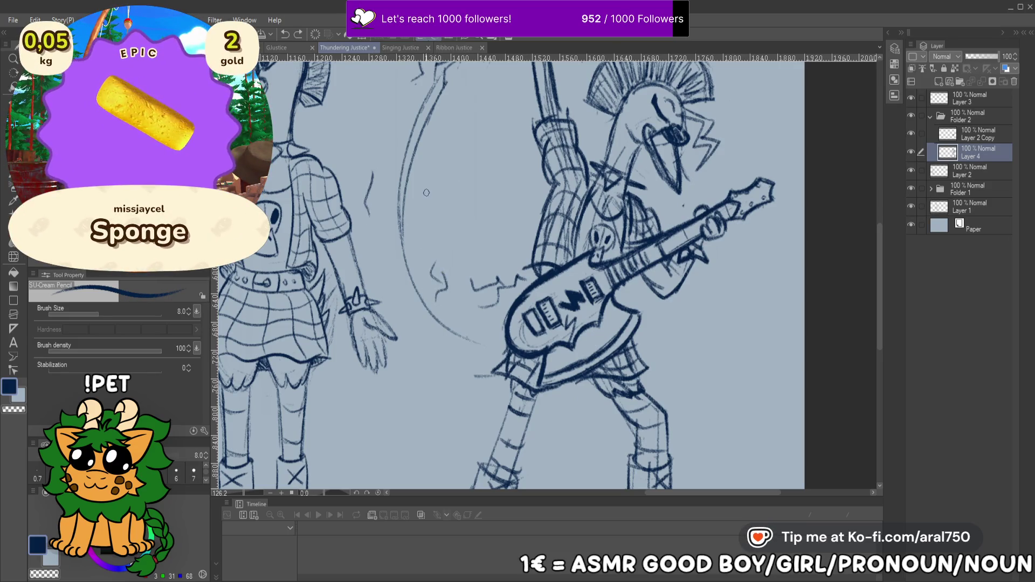
{"action": "mouse_move", "coordinate": [431, 202]}
{"action": "left_mouse_down"}
{"action": "mouse_move", "coordinate": [450, 120]}
{"action": "mouse_move", "coordinate": [465, 169]}
{"action": "mouse_move", "coordinate": [477, 131]}
{"action": "left_mouse_up"}
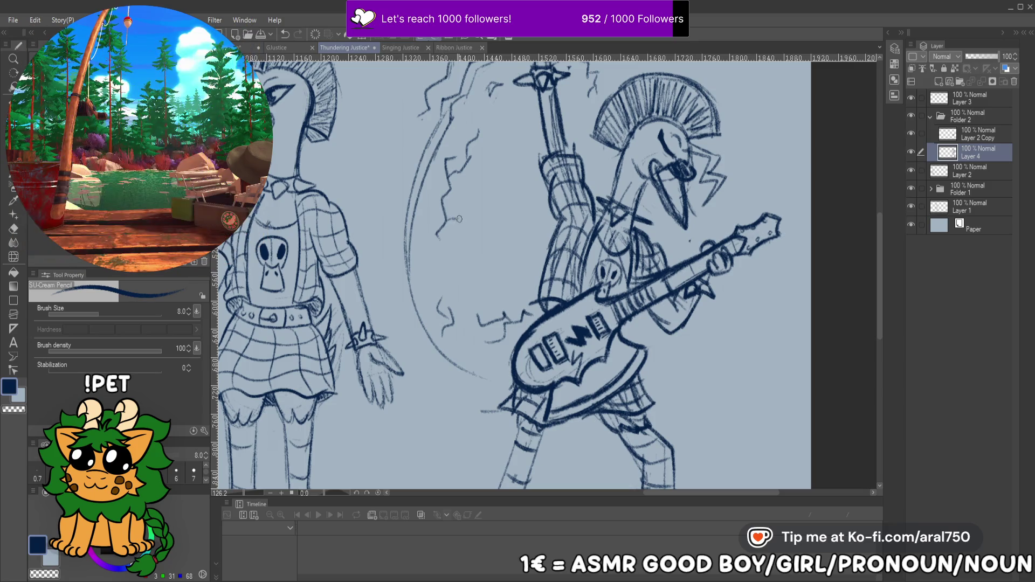
{"action": "left_click_drag", "start_coordinate": [455, 220], "coordinate": [480, 199]}
{"action": "left_click_drag", "start_coordinate": [558, 179], "coordinate": [563, 311]}
{"action": "scroll", "coordinate": [562, 311], "scroll_direction": "down", "scroll_amount": 5}
{"action": "left_click_drag", "start_coordinate": [621, 256], "coordinate": [599, 248]}
{"action": "scroll", "coordinate": [495, 277], "scroll_direction": "up", "scroll_amount": 3}
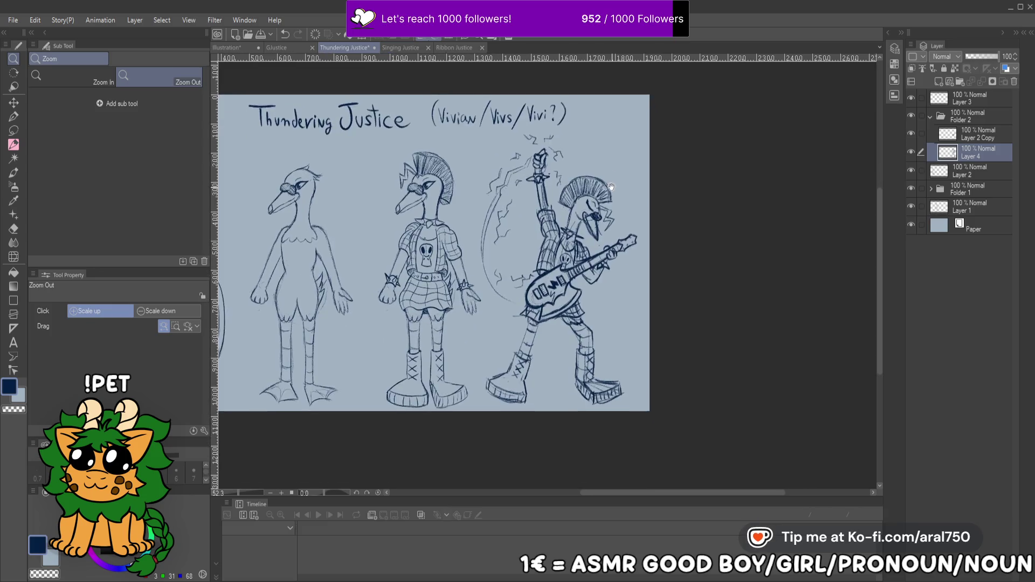
Restore the long curve right of the guitar and draw motion lines left of the guitarist's leg
{"action": "left_click", "coordinate": [14, 143]}
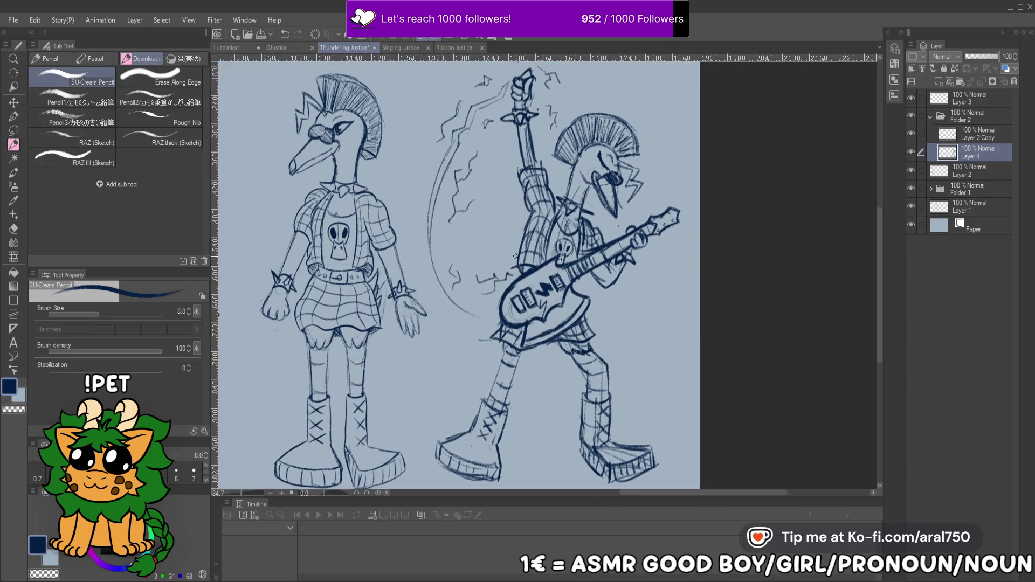
{"action": "left_click_drag", "start_coordinate": [619, 296], "coordinate": [616, 336]}
{"action": "left_click_drag", "start_coordinate": [640, 299], "coordinate": [629, 353]}
{"action": "key", "text": "ctrl+z"}
{"action": "key", "text": "ctrl+z"}
{"action": "key", "text": "ctrl+z"}
{"action": "key", "text": "ctrl+y"}
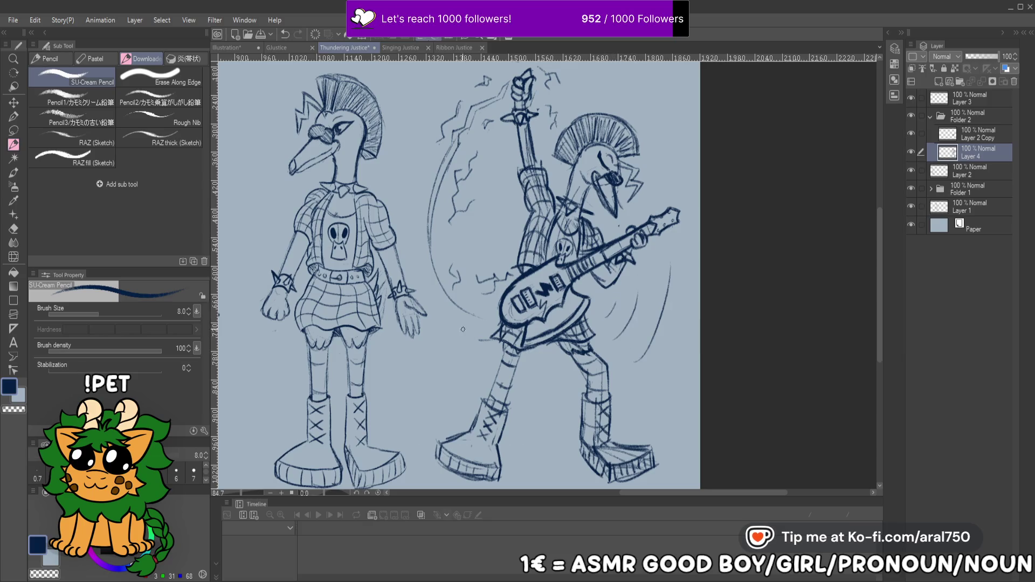
{"action": "mouse_move", "coordinate": [454, 349]}
{"action": "left_mouse_down"}
{"action": "mouse_move", "coordinate": [472, 372]}
{"action": "mouse_move", "coordinate": [460, 399]}
{"action": "left_mouse_up"}
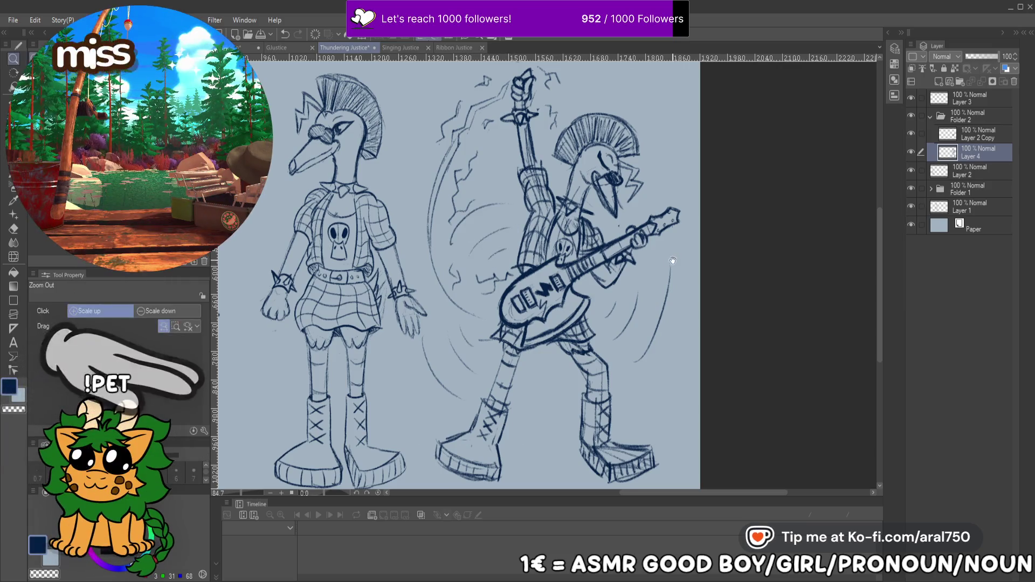
{"action": "left_click", "coordinate": [630, 248], "text": "alt"}
{"action": "scroll", "coordinate": [628, 258], "scroll_direction": "up", "scroll_amount": 2}
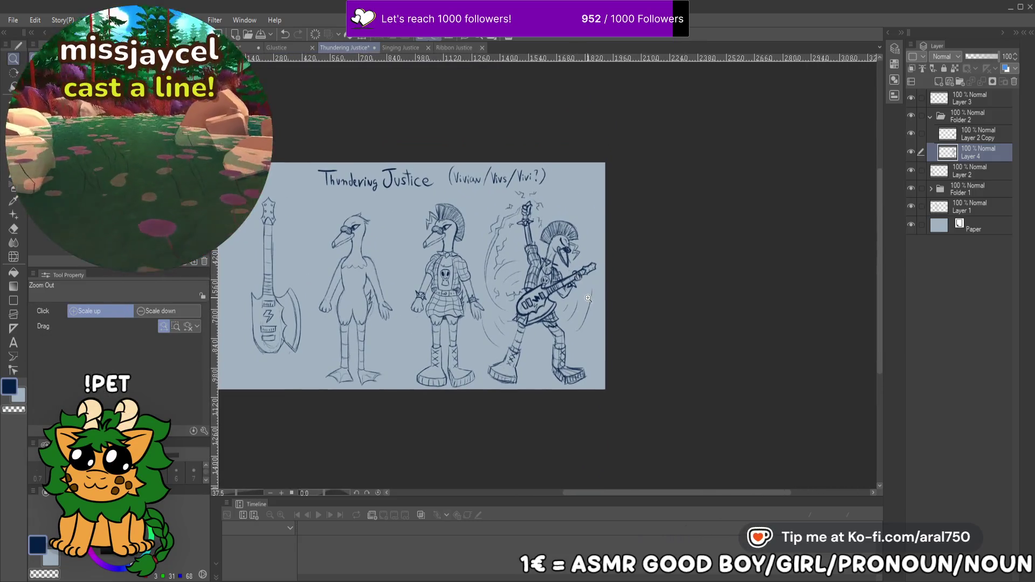
{"action": "scroll", "coordinate": [612, 305], "scroll_direction": "up", "scroll_amount": 2}
{"action": "mouse_move", "coordinate": [513, 111]}
{"action": "left_mouse_down"}
{"action": "mouse_move", "coordinate": [526, 203]}
{"action": "mouse_move", "coordinate": [556, 244]}
{"action": "mouse_move", "coordinate": [548, 255]}
{"action": "mouse_move", "coordinate": [530, 206]}
{"action": "left_mouse_up"}
{"action": "key", "text": "p"}
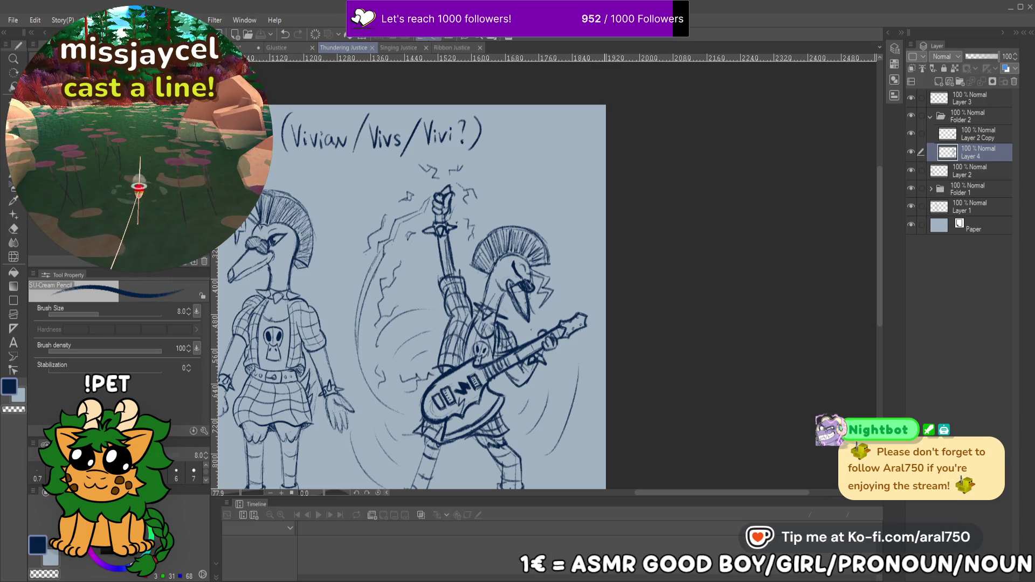
{"action": "key", "text": "ctrl+z"}
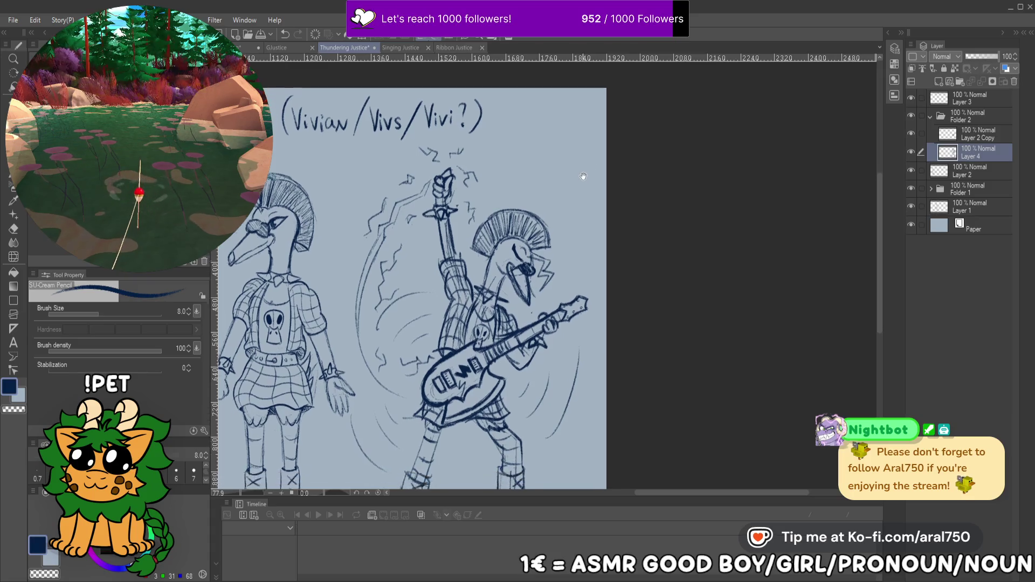
Erase the crossed laces on the front boot and lighten the sole hatching
{"action": "mouse_move", "coordinate": [533, 277]}
{"action": "left_mouse_down"}
{"action": "mouse_move", "coordinate": [696, 187]}
{"action": "mouse_move", "coordinate": [651, 173]}
{"action": "left_mouse_up"}
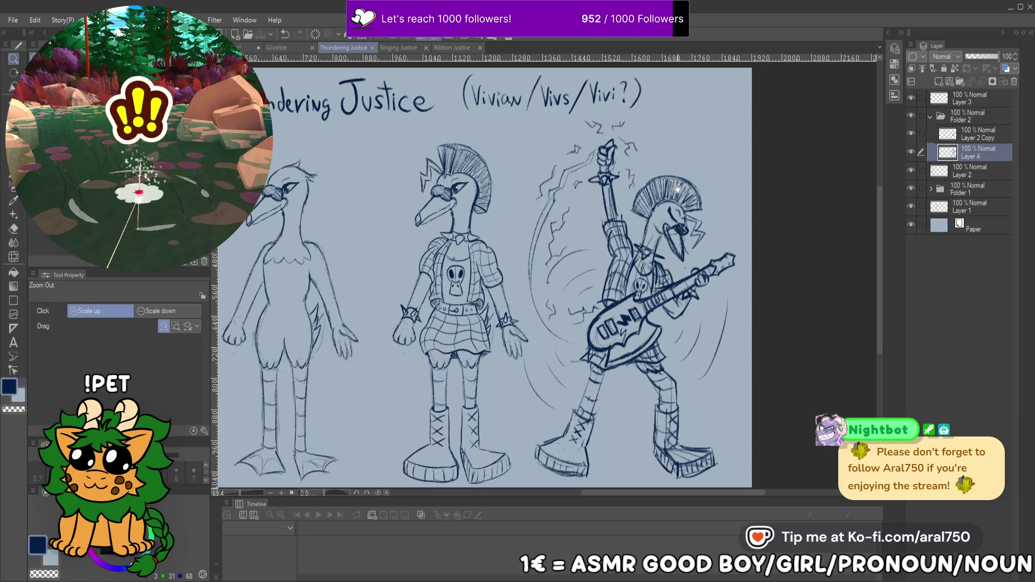
{"action": "scroll", "coordinate": [668, 223], "scroll_direction": "up", "scroll_amount": 3}
{"action": "scroll", "coordinate": [668, 222], "scroll_direction": "down", "scroll_amount": 5}
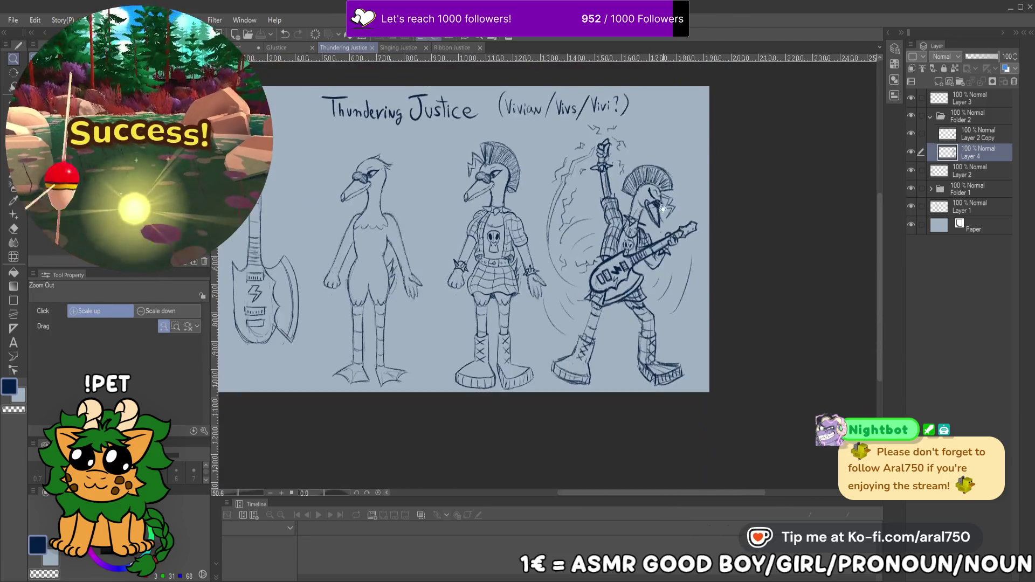
{"action": "scroll", "coordinate": [663, 210], "scroll_direction": "up", "scroll_amount": 3}
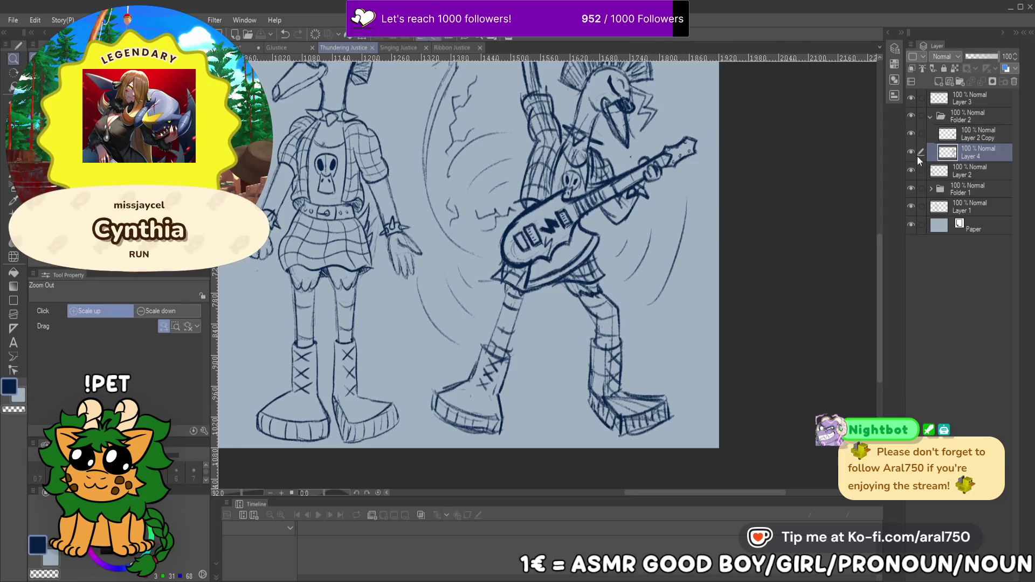
{"action": "left_click", "coordinate": [911, 154]}
{"action": "scroll", "coordinate": [514, 317], "scroll_direction": "up", "scroll_amount": 5}
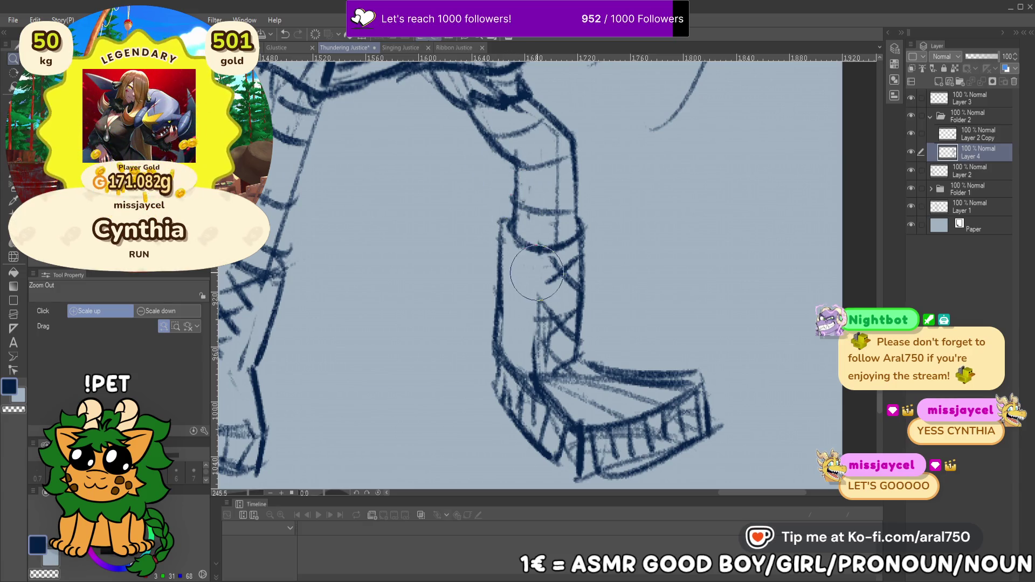
{"action": "mouse_move", "coordinate": [541, 312]}
{"action": "left_mouse_down"}
{"action": "mouse_move", "coordinate": [553, 324]}
{"action": "mouse_move", "coordinate": [544, 334]}
{"action": "mouse_move", "coordinate": [560, 302]}
{"action": "mouse_move", "coordinate": [553, 268]}
{"action": "mouse_move", "coordinate": [566, 318]}
{"action": "mouse_move", "coordinate": [545, 361]}
{"action": "mouse_move", "coordinate": [571, 372]}
{"action": "mouse_move", "coordinate": [580, 395]}
{"action": "mouse_move", "coordinate": [615, 386]}
{"action": "mouse_move", "coordinate": [655, 392]}
{"action": "mouse_move", "coordinate": [557, 386]}
{"action": "mouse_move", "coordinate": [536, 372]}
{"action": "left_mouse_up"}
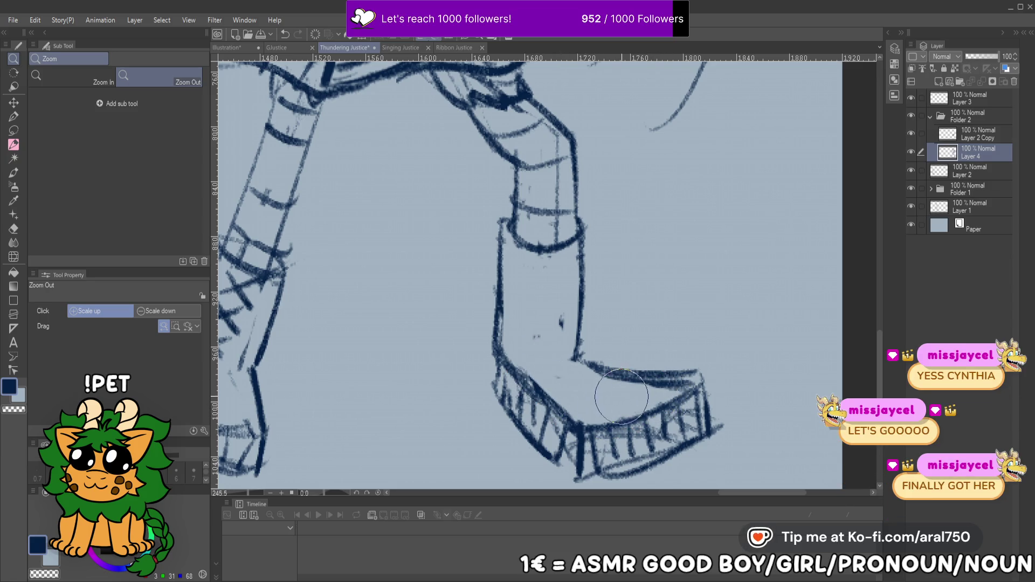
{"action": "scroll", "coordinate": [621, 396], "scroll_direction": "down", "scroll_amount": 1}
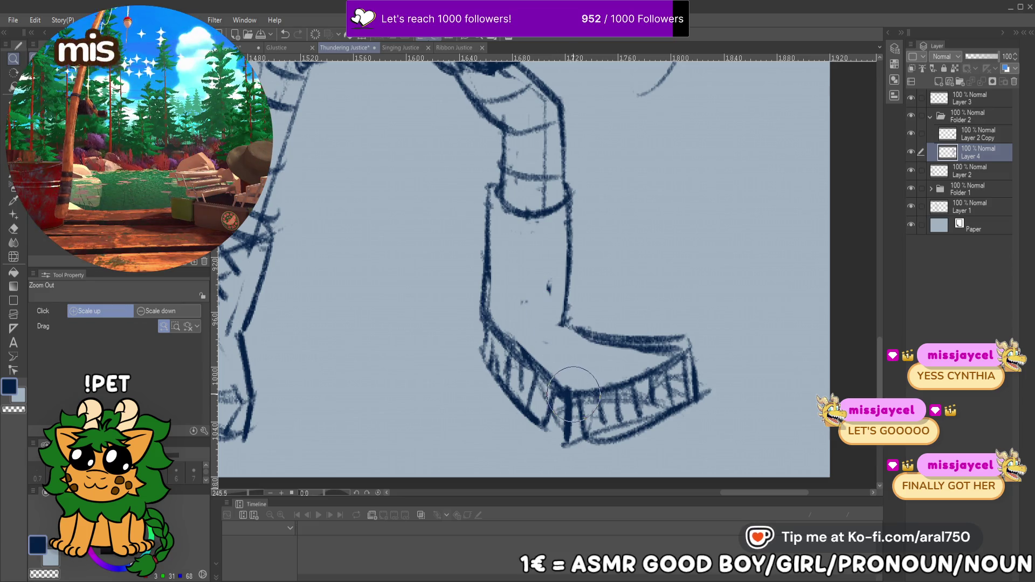
{"action": "left_click_drag", "start_coordinate": [574, 402], "coordinate": [677, 396]}
{"action": "left_click_drag", "start_coordinate": [541, 387], "coordinate": [496, 368]}
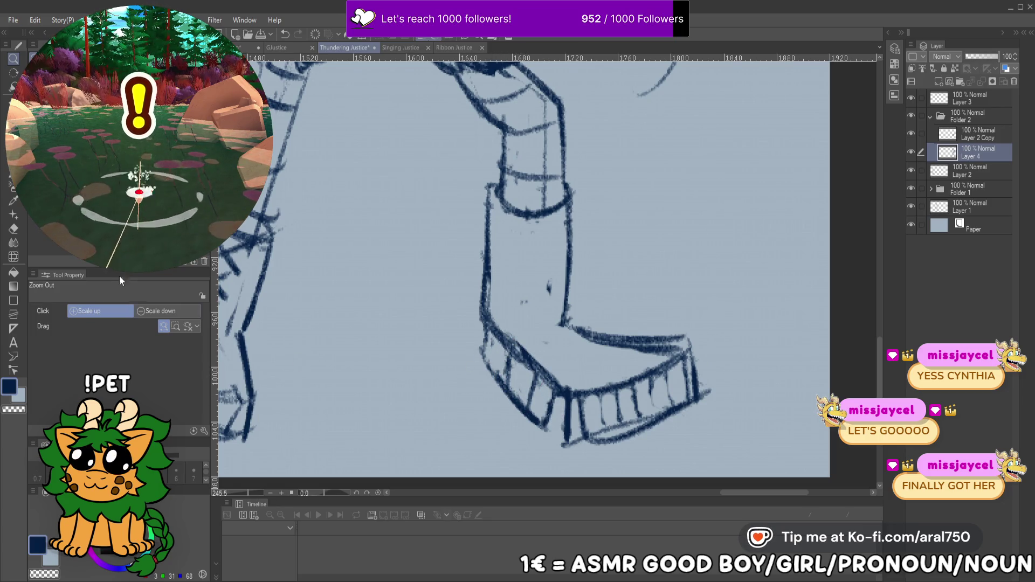
Redraw the sole's bottom, top and right edges with darker hatching
{"action": "key", "text": "p"}
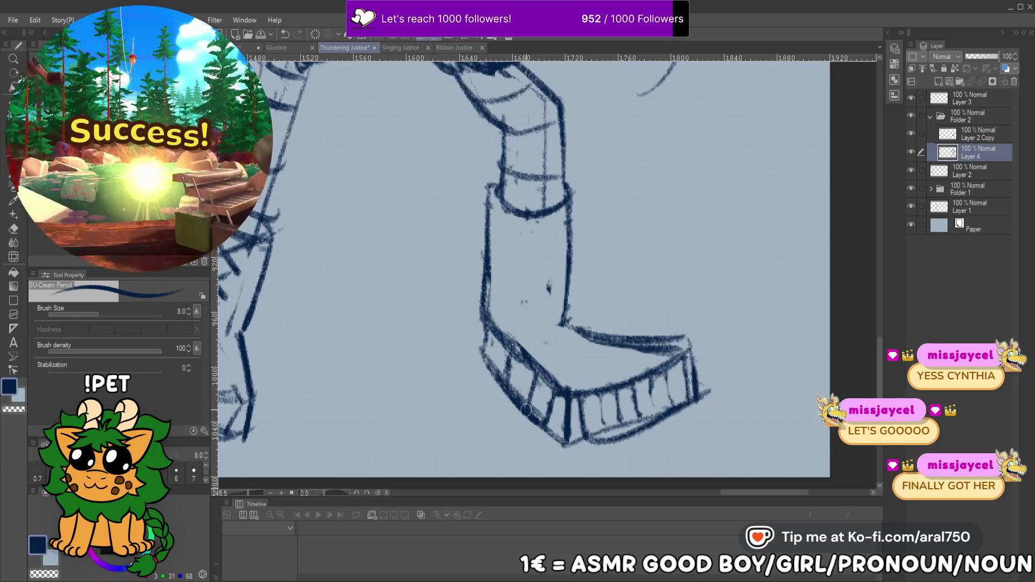
{"action": "left_click_drag", "start_coordinate": [563, 446], "coordinate": [647, 423]}
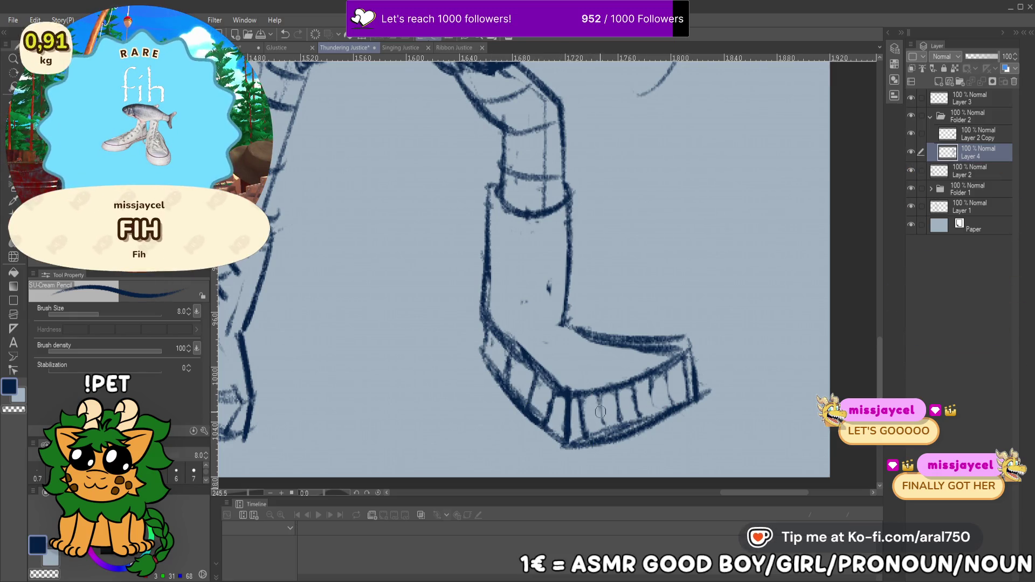
{"action": "left_click_drag", "start_coordinate": [650, 384], "coordinate": [653, 412]}
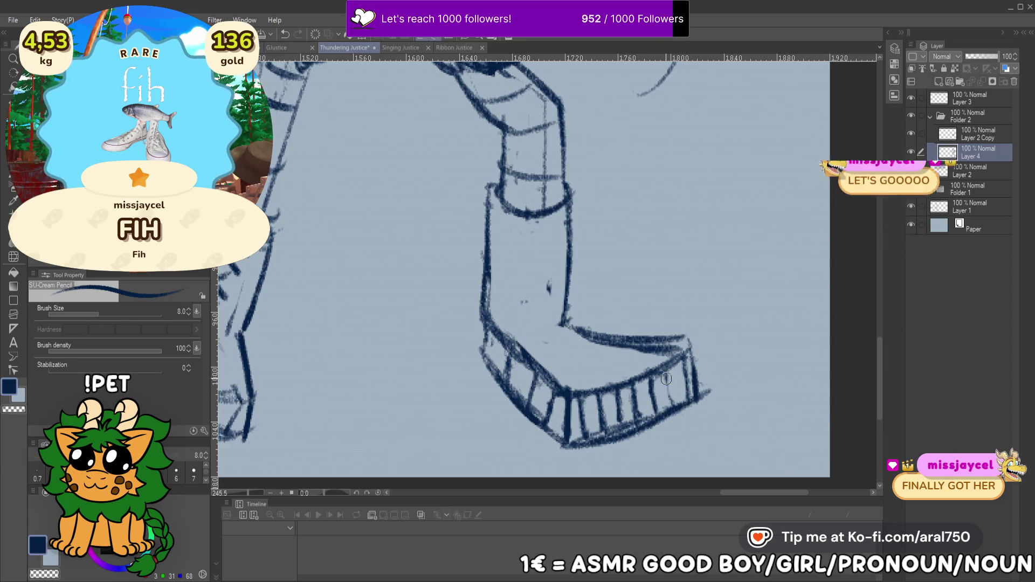
{"action": "left_click_drag", "start_coordinate": [670, 365], "coordinate": [666, 407]}
{"action": "key", "text": "ctrl+z"}
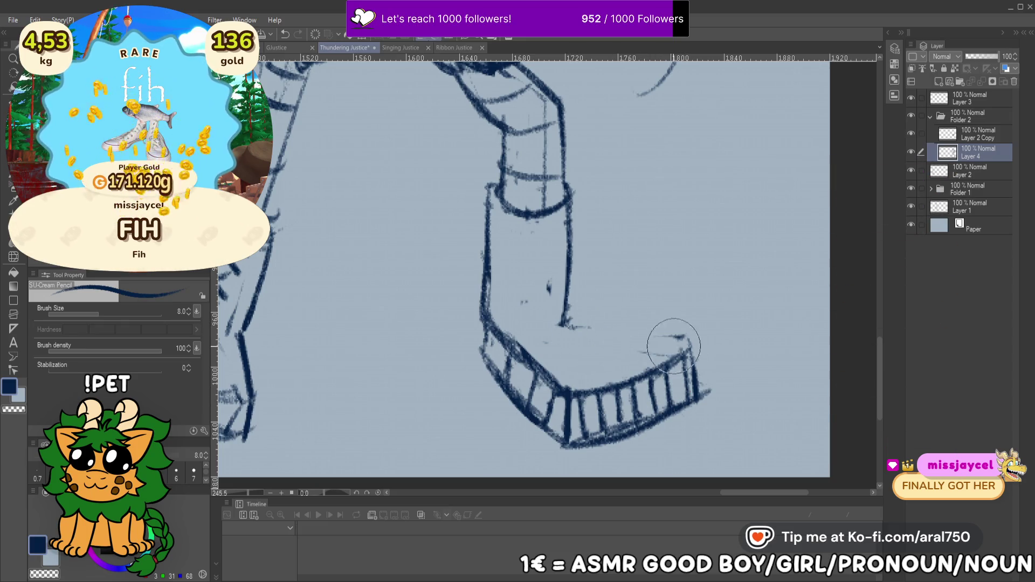
{"action": "left_click_drag", "start_coordinate": [563, 324], "coordinate": [691, 345]}
{"action": "mouse_move", "coordinate": [599, 334]}
{"action": "left_mouse_down"}
{"action": "mouse_move", "coordinate": [693, 349]}
{"action": "mouse_move", "coordinate": [693, 397]}
{"action": "left_mouse_up"}
Draw fresh crossed laces up the boot shaft
{"action": "left_click_drag", "start_coordinate": [539, 293], "coordinate": [562, 324]}
{"action": "left_click_drag", "start_coordinate": [564, 295], "coordinate": [534, 327]}
{"action": "left_click_drag", "start_coordinate": [554, 268], "coordinate": [569, 283]}
{"action": "left_click_drag", "start_coordinate": [566, 242], "coordinate": [535, 280]}
{"action": "left_click_drag", "start_coordinate": [544, 221], "coordinate": [567, 251]}
{"action": "left_click_drag", "start_coordinate": [566, 209], "coordinate": [535, 248]}
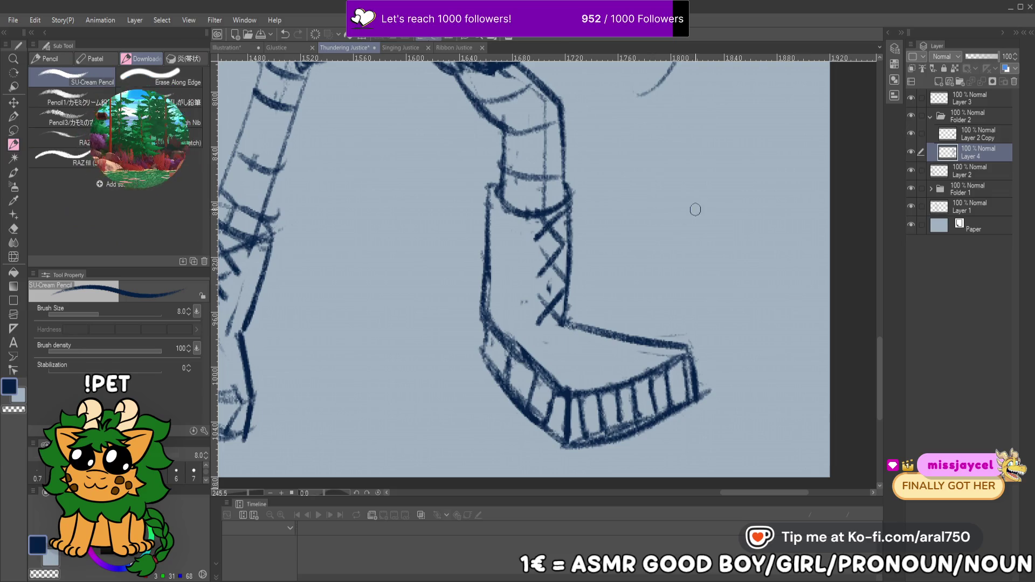
Add pencil strokes around the guitarist's knee below the guitar
{"action": "scroll", "coordinate": [689, 183], "scroll_direction": "up", "scroll_amount": 5}
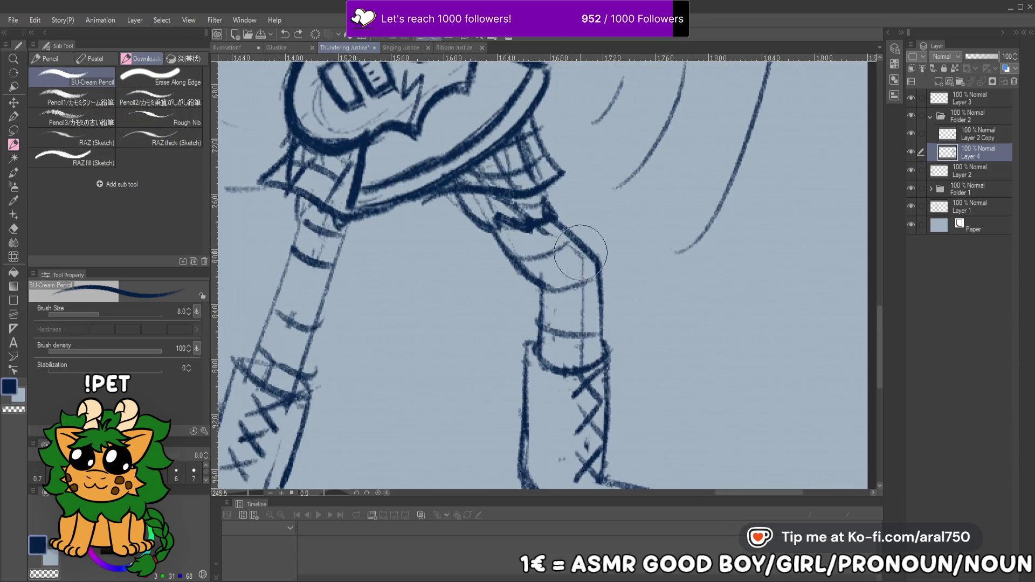
{"action": "scroll", "coordinate": [582, 281], "scroll_direction": "up", "scroll_amount": 5}
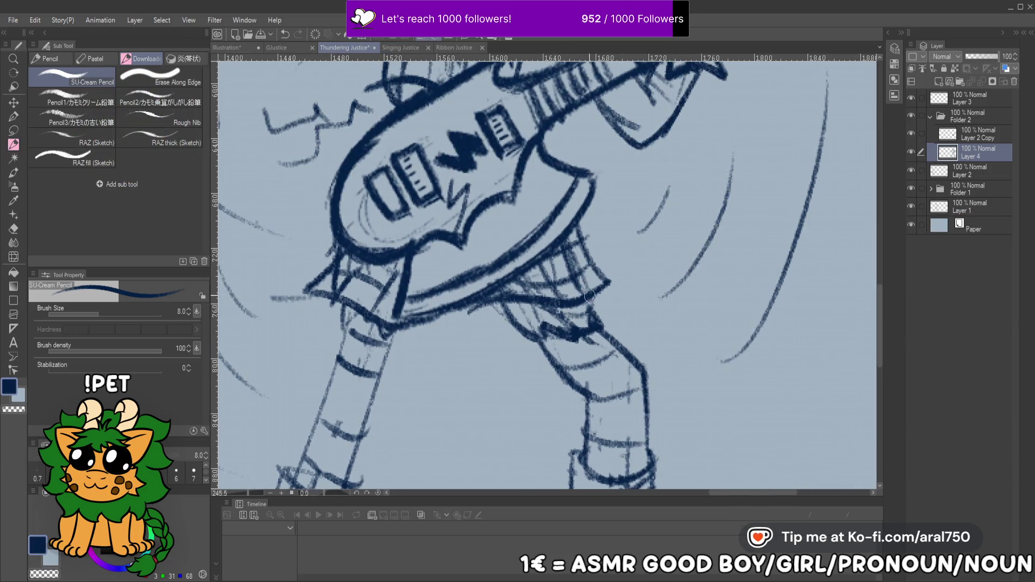
{"action": "mouse_move", "coordinate": [604, 280]}
{"action": "left_mouse_down"}
{"action": "mouse_move", "coordinate": [523, 302]}
{"action": "mouse_move", "coordinate": [593, 315]}
{"action": "mouse_move", "coordinate": [544, 323]}
{"action": "left_mouse_up"}
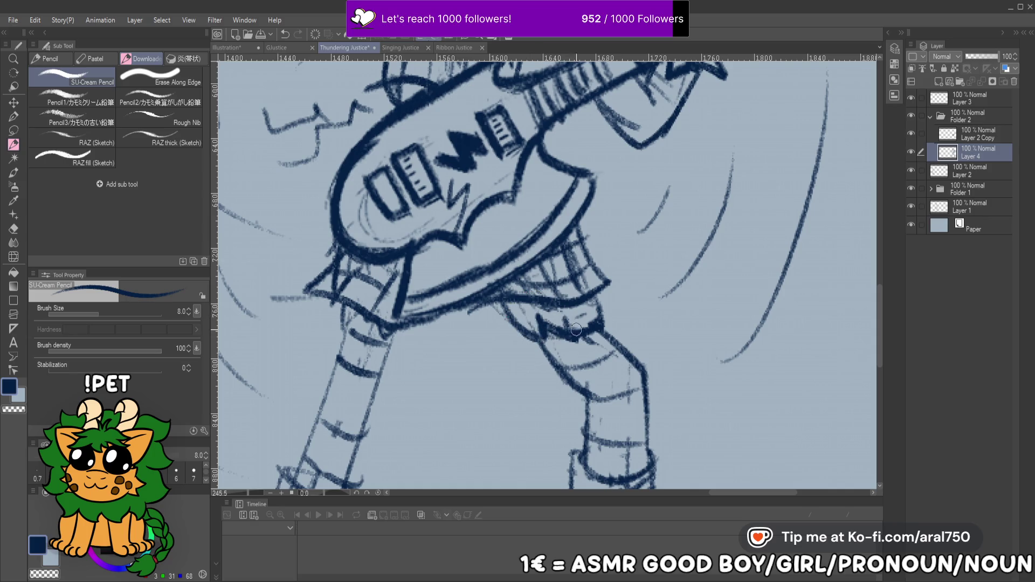
{"action": "mouse_move", "coordinate": [658, 238]}
{"action": "left_mouse_down"}
{"action": "mouse_move", "coordinate": [624, 312]}
{"action": "mouse_move", "coordinate": [644, 262]}
{"action": "left_mouse_up"}
{"action": "scroll", "coordinate": [644, 262], "scroll_direction": "down", "scroll_amount": 6}
{"action": "scroll", "coordinate": [654, 313], "scroll_direction": "up", "scroll_amount": 4}
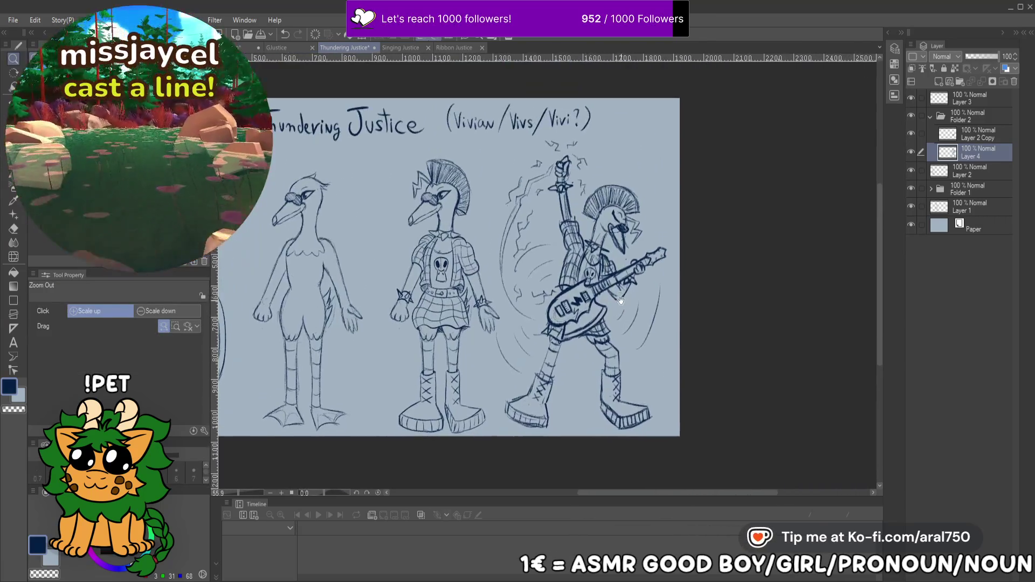
{"action": "scroll", "coordinate": [576, 242], "scroll_direction": "up", "scroll_amount": 3}
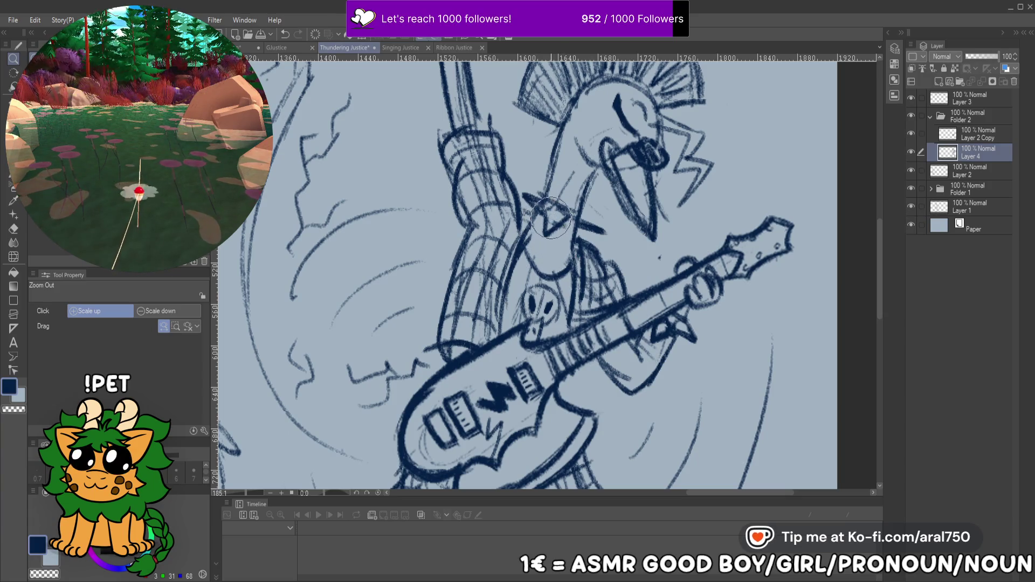
{"action": "scroll", "coordinate": [549, 230], "scroll_direction": "up", "scroll_amount": 1}
{"action": "scroll", "coordinate": [450, 245], "scroll_direction": "up", "scroll_amount": 1}
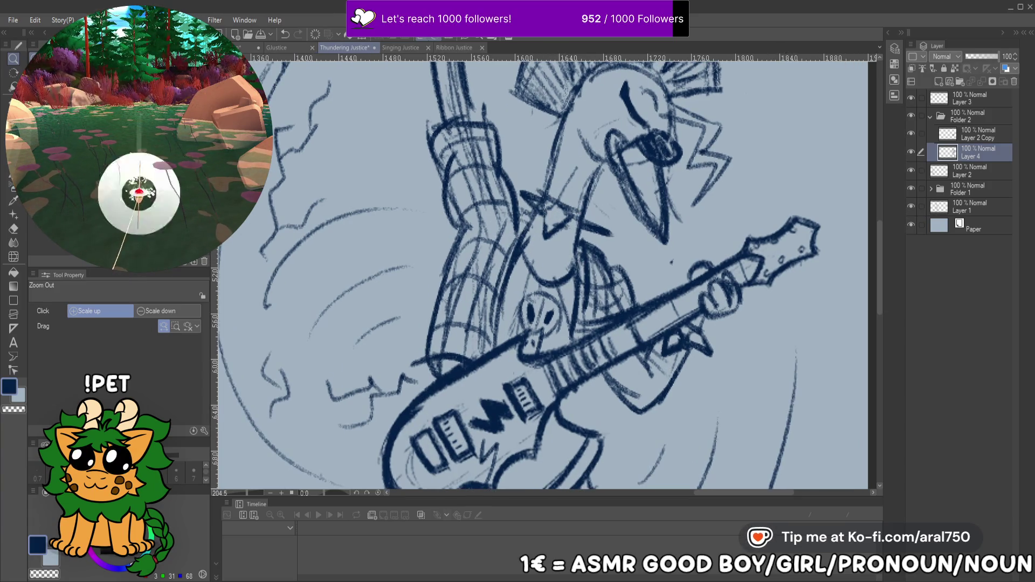
{"action": "key", "text": "p"}
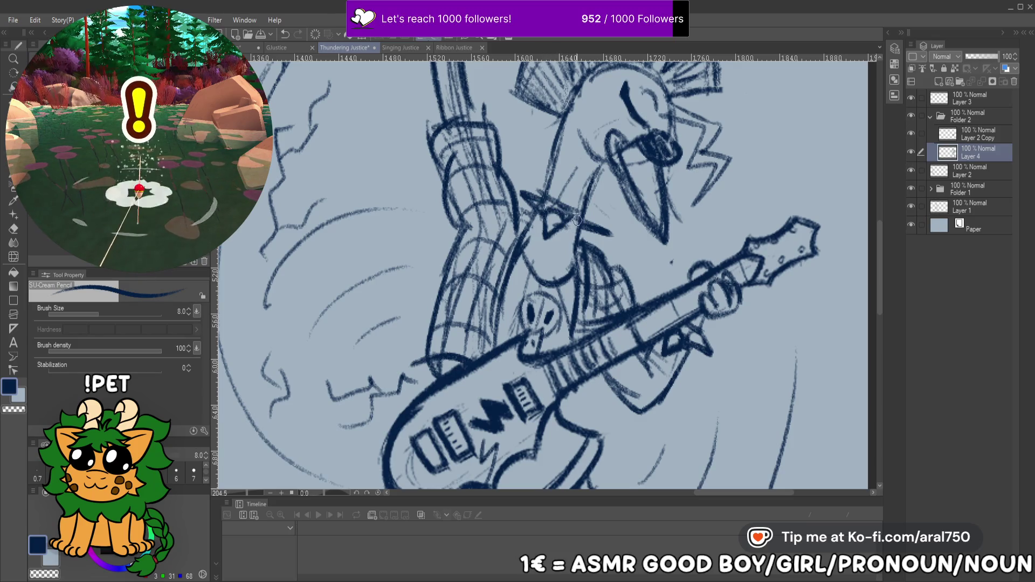
Zoom out over the guitarist and begin transforming his Layer 4 sketch
{"action": "left_click_drag", "start_coordinate": [574, 223], "coordinate": [589, 203]}
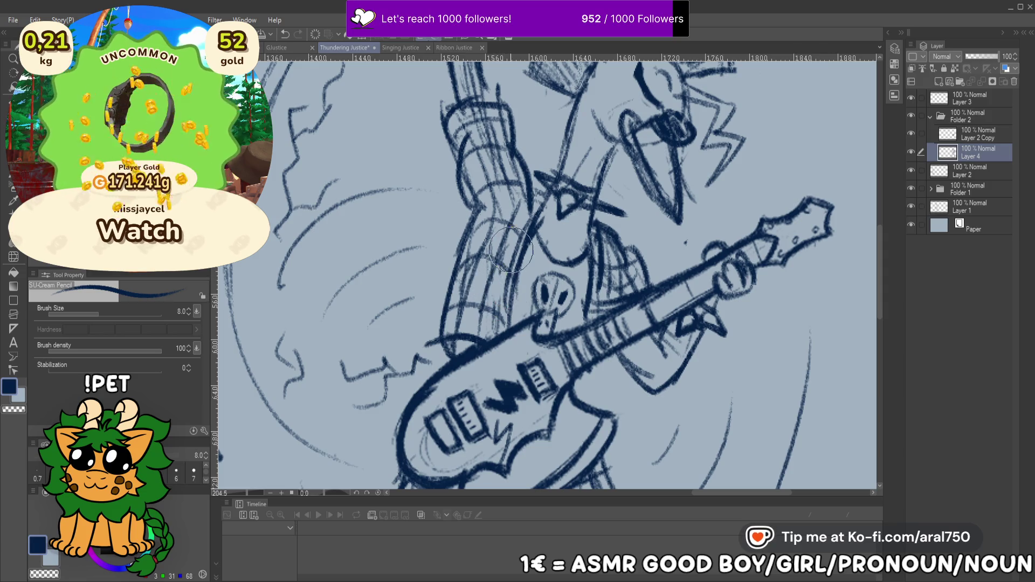
{"action": "left_click_drag", "start_coordinate": [521, 181], "coordinate": [527, 299]}
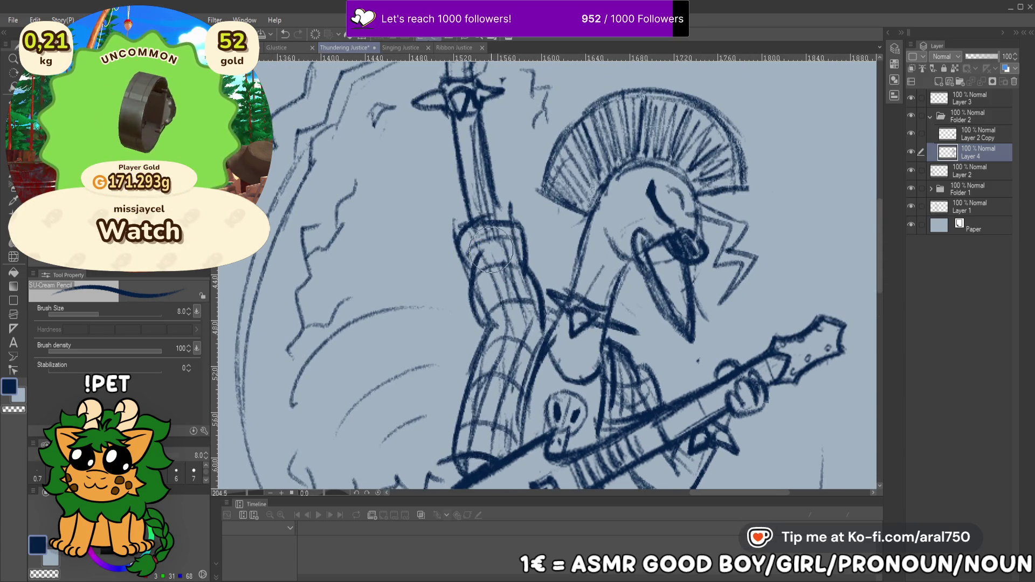
{"action": "left_click_drag", "start_coordinate": [651, 482], "coordinate": [611, 380]}
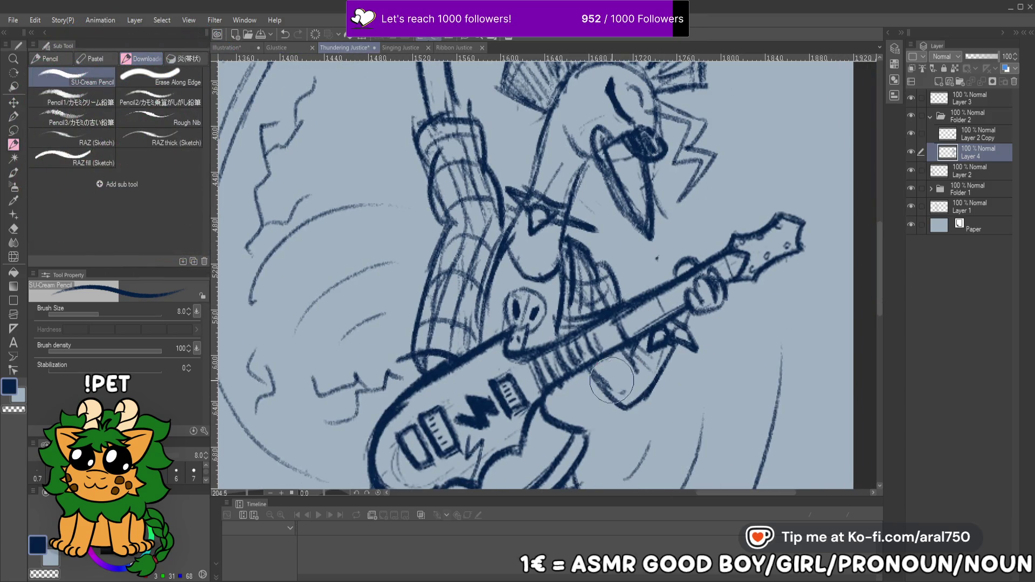
{"action": "mouse_move", "coordinate": [627, 261]}
{"action": "left_mouse_down"}
{"action": "mouse_move", "coordinate": [642, 265]}
{"action": "mouse_move", "coordinate": [640, 233]}
{"action": "left_mouse_up"}
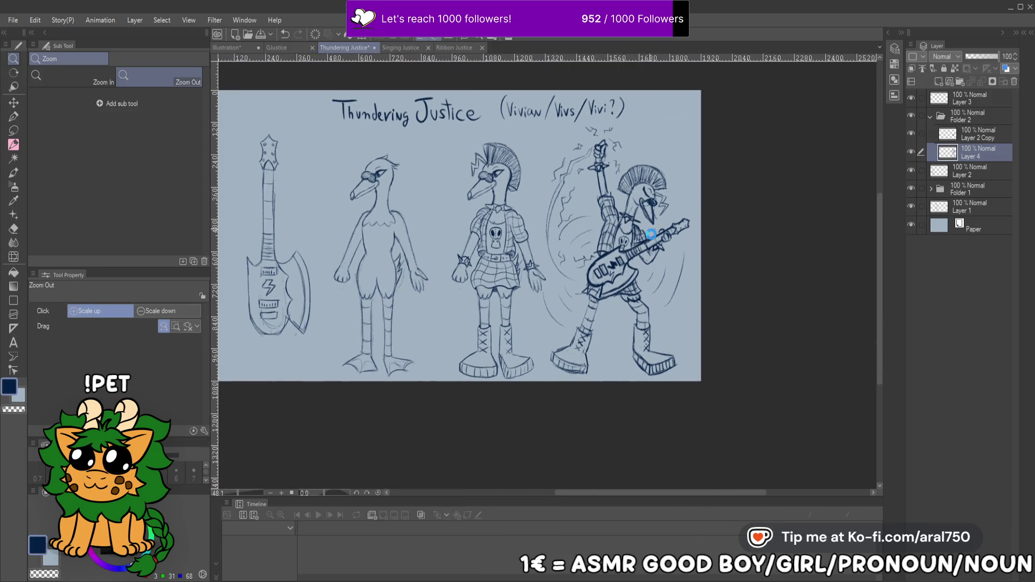
{"action": "key", "text": "ctrl+t"}
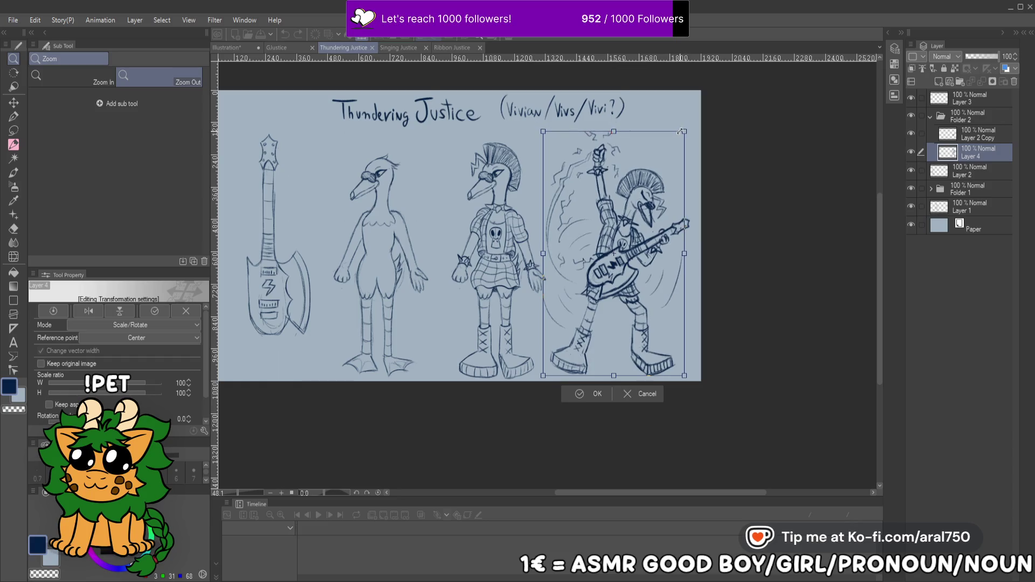
Shrink the guitarist folder slightly, then move it left to the centre and enlarge it to 104%
{"action": "key", "text": "Return"}
{"action": "left_click", "coordinate": [968, 115]}
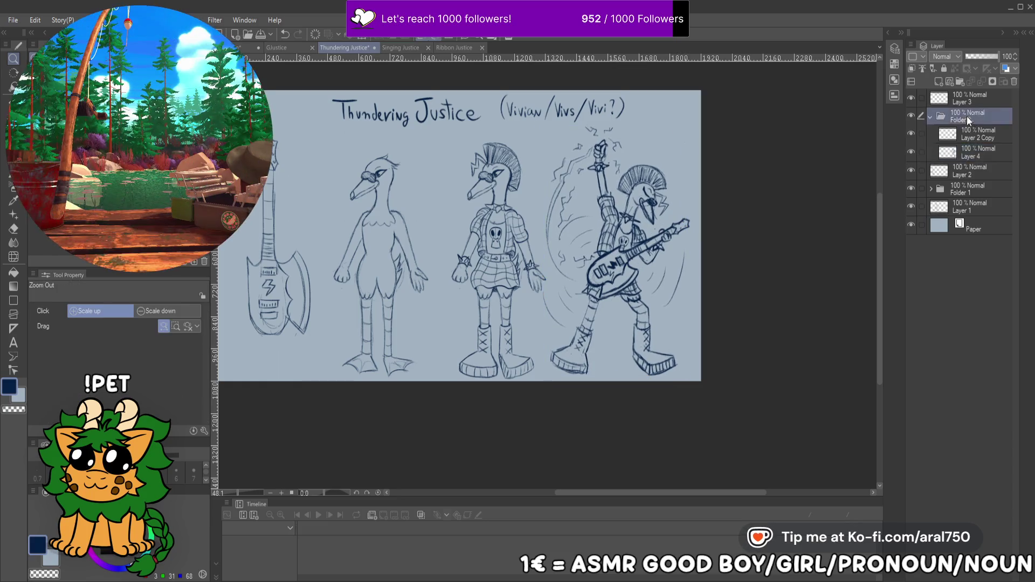
{"action": "key", "text": "ctrl+t"}
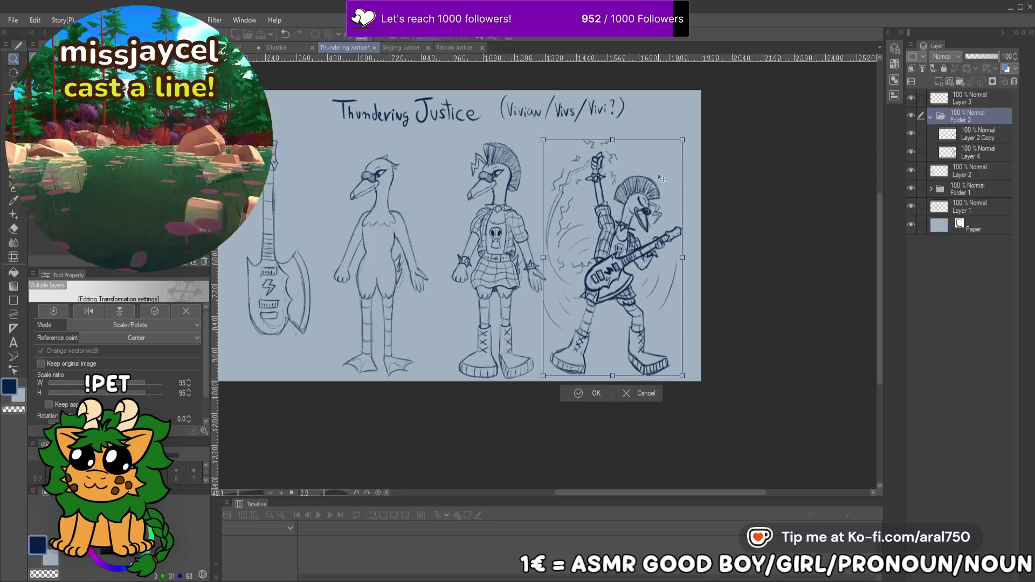
{"action": "left_click_drag", "start_coordinate": [665, 188], "coordinate": [707, 198]}
{"action": "key", "text": "Return"}
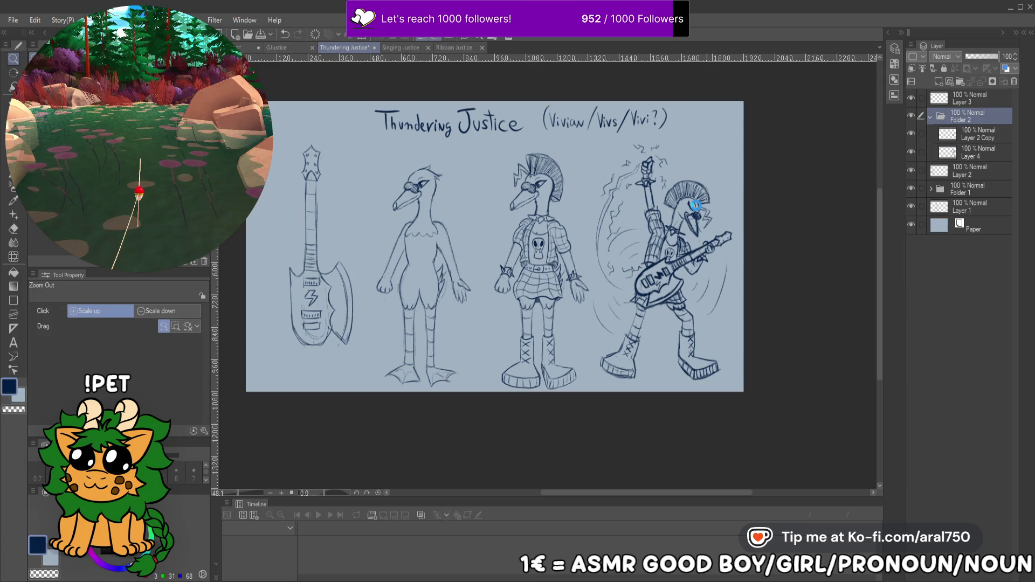
{"action": "key", "text": "ctrl+t"}
{"action": "left_click_drag", "start_coordinate": [678, 272], "coordinate": [505, 278]}
{"action": "left_click_drag", "start_coordinate": [563, 150], "coordinate": [569, 144]}
{"action": "left_click_drag", "start_coordinate": [545, 256], "coordinate": [551, 252]}
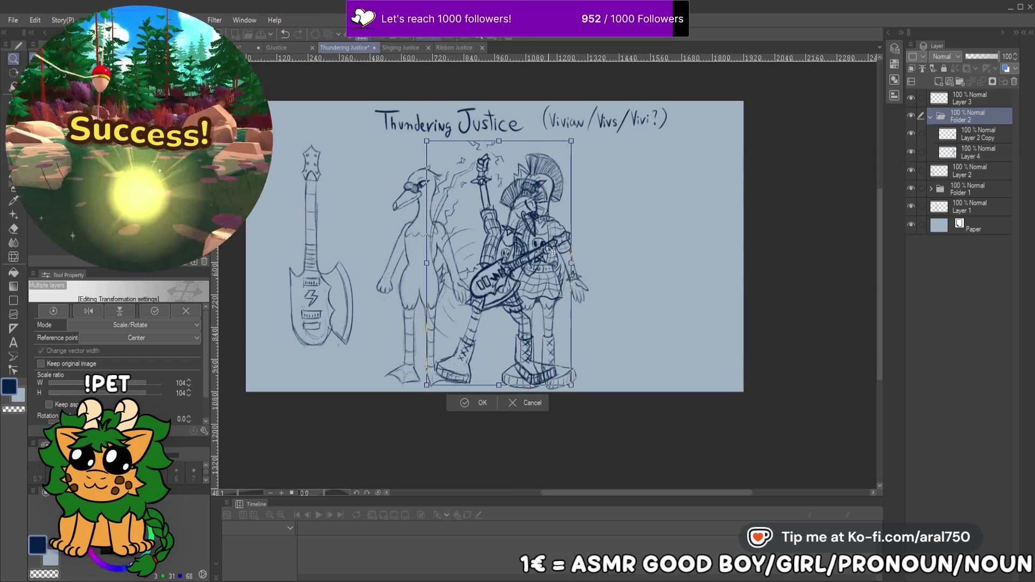
{"action": "key", "text": "Return"}
{"action": "left_click", "coordinate": [930, 116]}
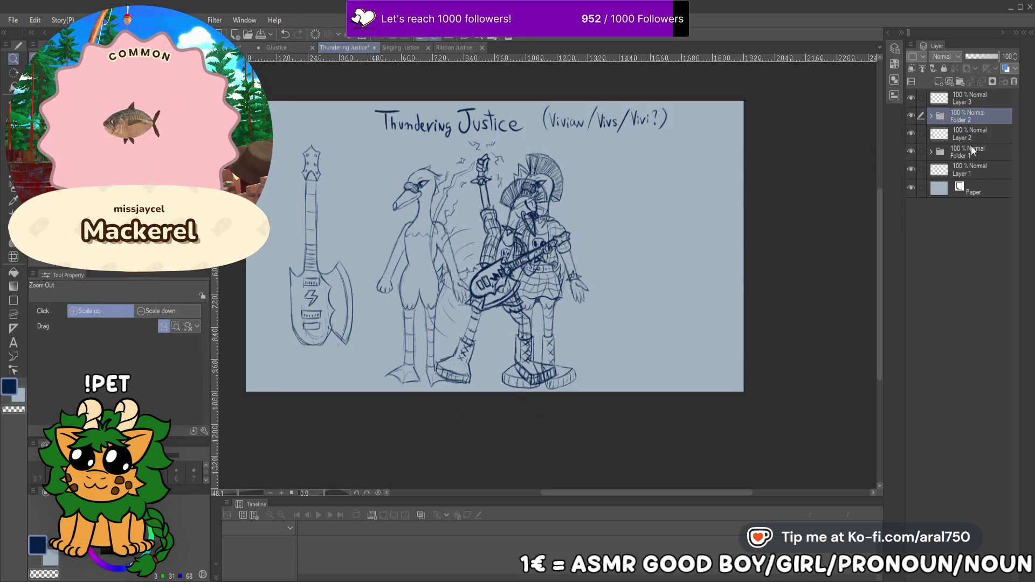
Move the standing punk figure's folder over to the right side of the sheet
{"action": "left_click", "coordinate": [960, 135]}
{"action": "key", "text": "ctrl+t"}
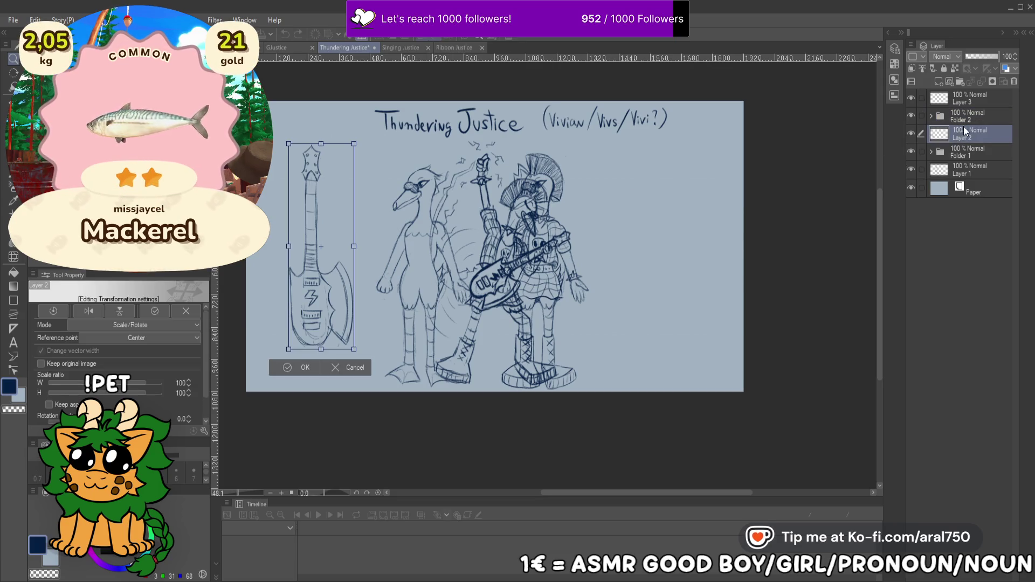
{"action": "key", "text": "Return"}
{"action": "left_click", "coordinate": [965, 152]}
{"action": "key", "text": "ctrl+t"}
{"action": "mouse_move", "coordinate": [543, 254]}
{"action": "left_mouse_down"}
{"action": "mouse_move", "coordinate": [680, 250]}
{"action": "mouse_move", "coordinate": [670, 248]}
{"action": "left_mouse_up"}
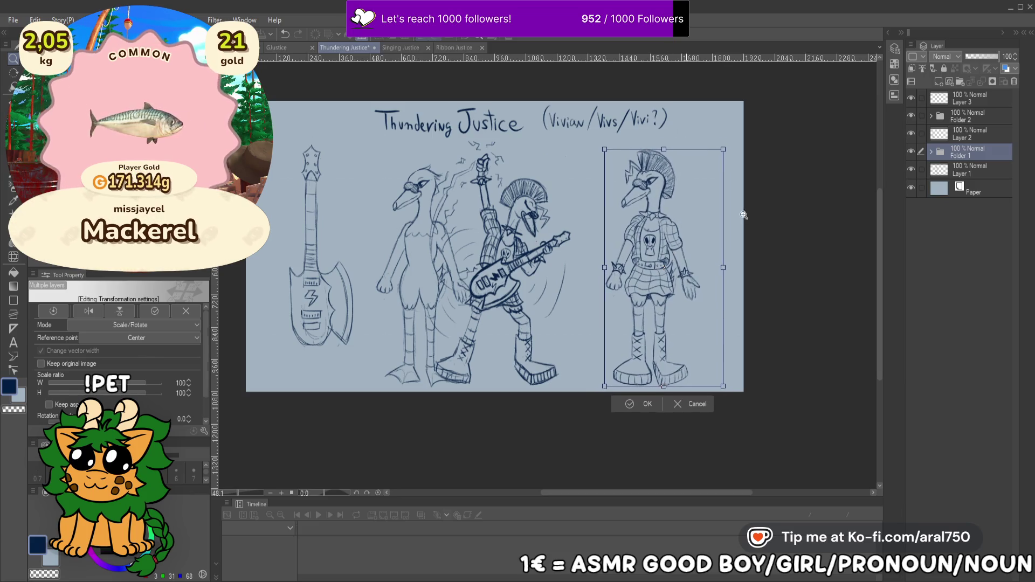
{"action": "key", "text": "Return"}
Shift the plain bird layer slightly to the left
{"action": "left_click", "coordinate": [975, 171]}
{"action": "key", "text": "ctrl+t"}
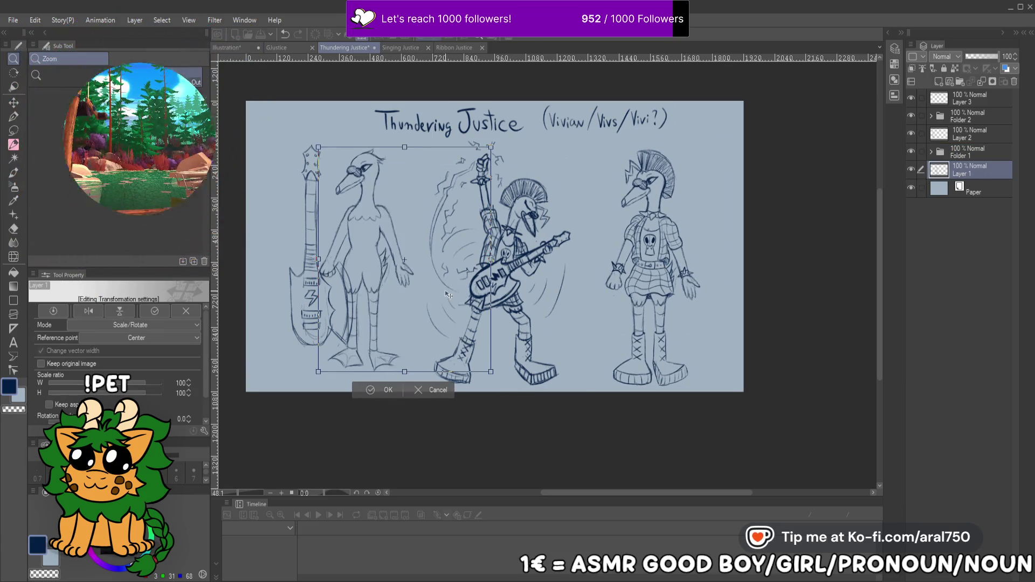
{"action": "mouse_move", "coordinate": [445, 292]}
{"action": "left_mouse_down"}
{"action": "mouse_move", "coordinate": [426, 296]}
{"action": "mouse_move", "coordinate": [438, 319]}
{"action": "mouse_move", "coordinate": [454, 317]}
{"action": "left_mouse_up"}
{"action": "key", "text": "Return"}
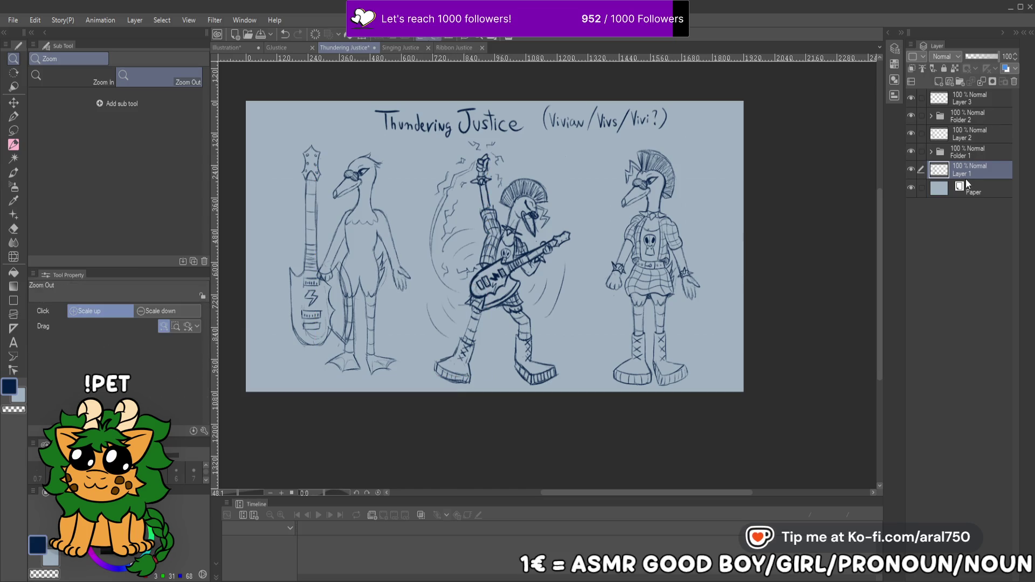
{"action": "left_click", "coordinate": [972, 98]}
{"action": "key", "text": "ctrl+t"}
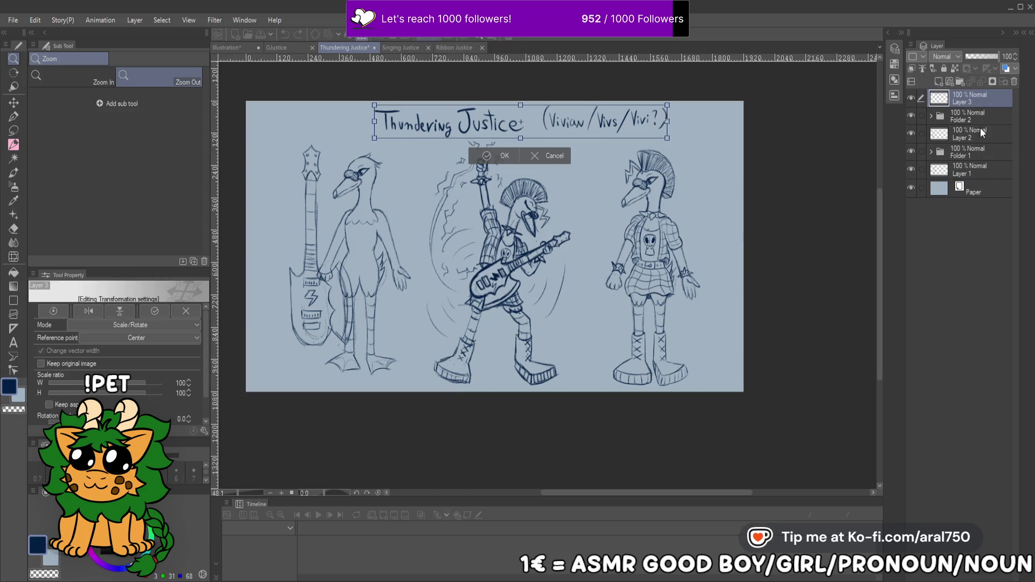
Move the guitar left so it sits clear of the plain bird
{"action": "key", "text": "Return"}
{"action": "left_click", "coordinate": [977, 132]}
{"action": "key", "text": "ctrl+t"}
{"action": "left_click_drag", "start_coordinate": [345, 313], "coordinate": [323, 312]}
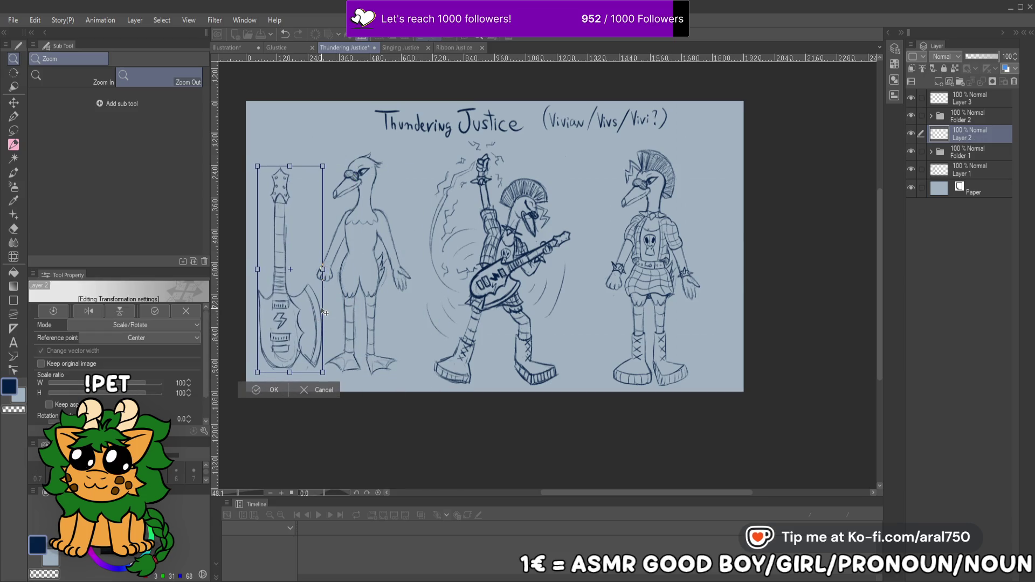
{"action": "key", "text": "Return"}
Shift the Thundering Justice title to the right
{"action": "left_click", "coordinate": [978, 102]}
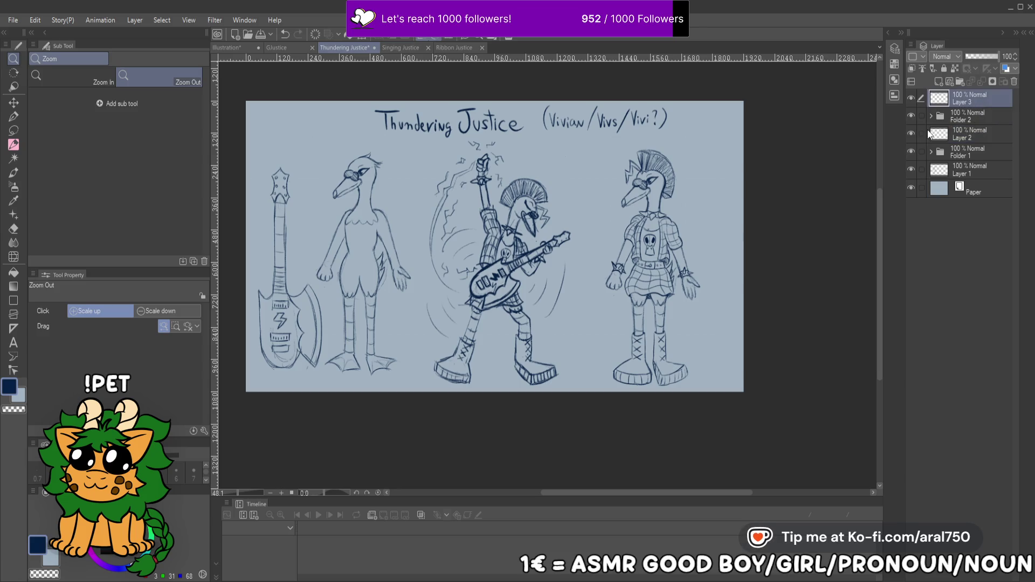
{"action": "key", "text": "ctrl+t"}
{"action": "left_click_drag", "start_coordinate": [650, 131], "coordinate": [691, 129]}
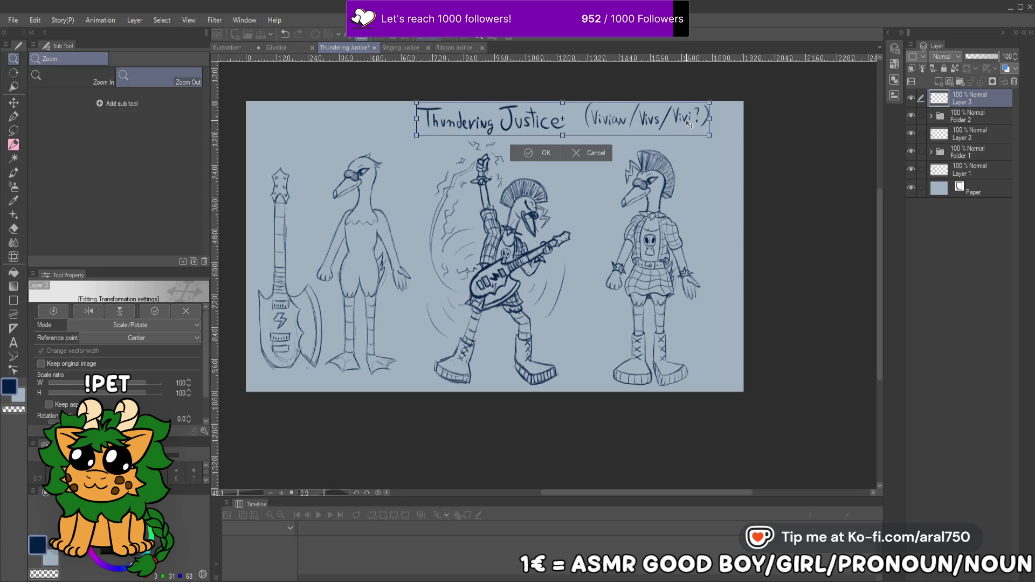
{"action": "key", "text": "Return"}
{"action": "left_click", "coordinate": [674, 187]}
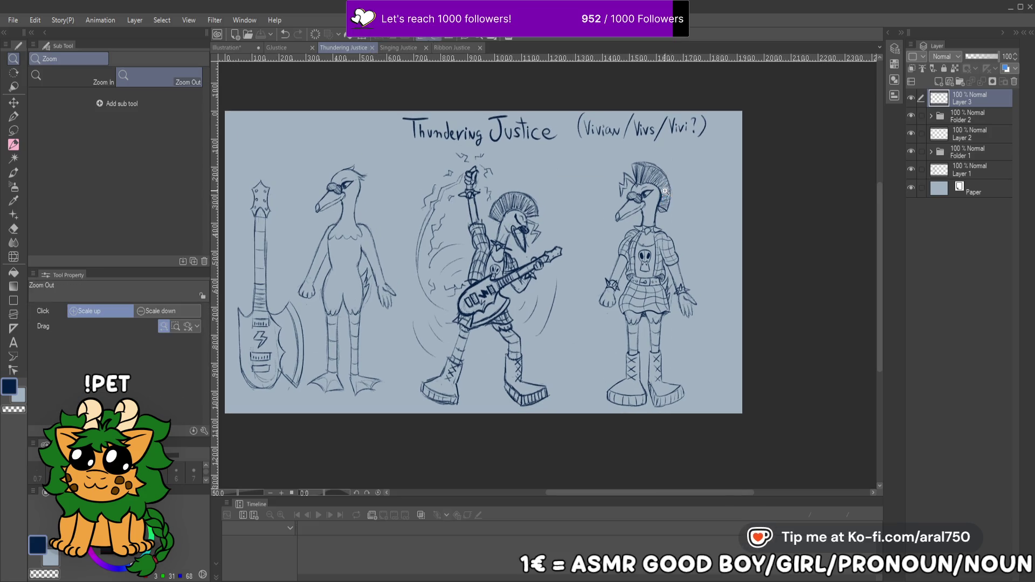
Nudge the plain bird slightly right and down, then switch to the Singing Justice sheet
{"action": "left_click", "coordinate": [975, 137]}
{"action": "key", "text": "ctrl+t"}
{"action": "key", "text": "Escape"}
{"action": "left_click", "coordinate": [971, 135]}
{"action": "key", "text": "ctrl+t"}
{"action": "key", "text": "Escape"}
{"action": "left_click", "coordinate": [970, 170]}
{"action": "key", "text": "ctrl+t"}
{"action": "mouse_move", "coordinate": [409, 288]}
{"action": "left_mouse_down"}
{"action": "mouse_move", "coordinate": [347, 290]}
{"action": "mouse_move", "coordinate": [411, 289]}
{"action": "left_mouse_up"}
{"action": "mouse_move", "coordinate": [429, 360]}
{"action": "left_mouse_down"}
{"action": "mouse_move", "coordinate": [429, 371]}
{"action": "mouse_move", "coordinate": [413, 354]}
{"action": "mouse_move", "coordinate": [455, 350]}
{"action": "left_mouse_up"}
{"action": "key", "text": "Return"}
{"action": "mouse_move", "coordinate": [573, 279]}
{"action": "left_mouse_down"}
{"action": "mouse_move", "coordinate": [603, 279]}
{"action": "mouse_move", "coordinate": [584, 288]}
{"action": "left_mouse_up"}
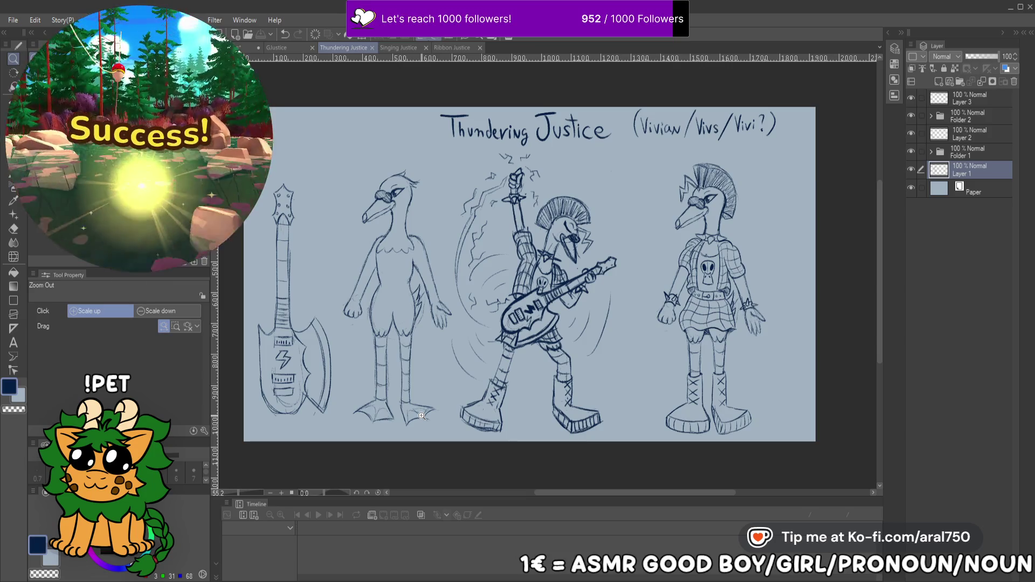
{"action": "left_click", "coordinate": [422, 48]}
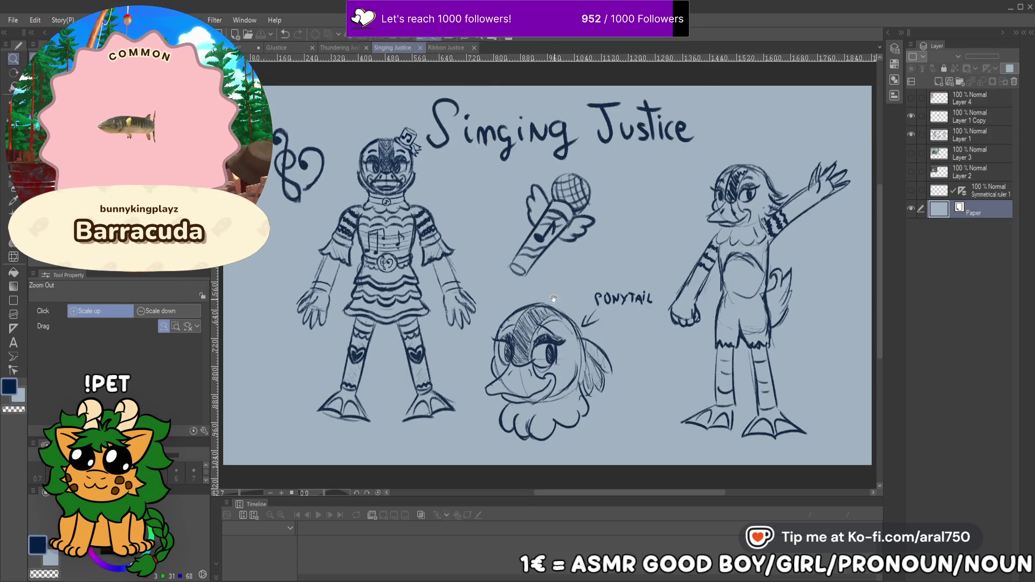
Zoom and pan so the Singing Justice sheet fills the canvas area
{"action": "scroll", "coordinate": [605, 184], "scroll_direction": "down", "scroll_amount": 3}
{"action": "left_click_drag", "start_coordinate": [604, 184], "coordinate": [682, 301]}
{"action": "scroll", "coordinate": [682, 301], "scroll_direction": "up", "scroll_amount": 2}
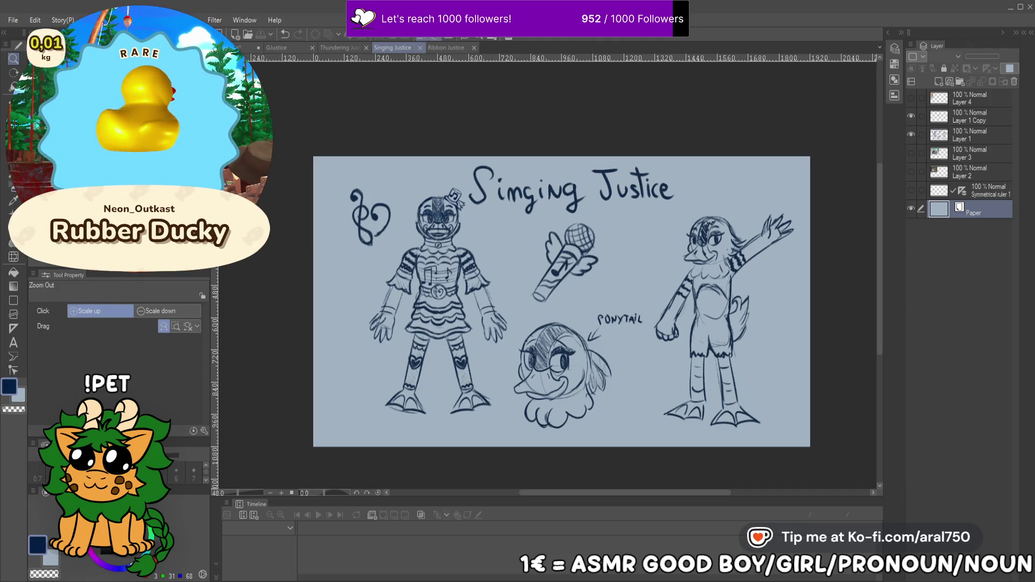
{"action": "left_click_drag", "start_coordinate": [583, 201], "coordinate": [594, 197]}
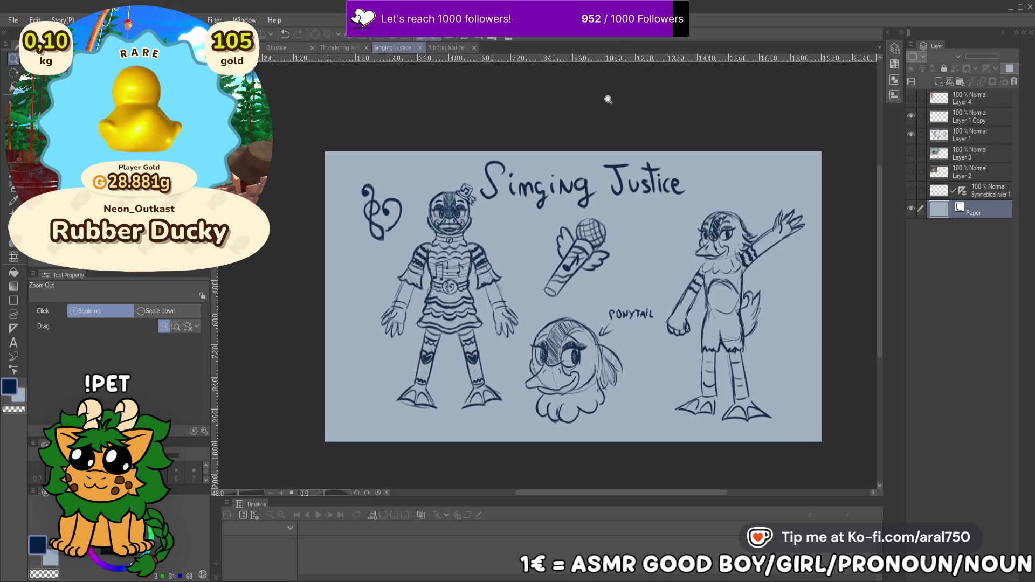
{"action": "left_click_drag", "start_coordinate": [507, 244], "coordinate": [525, 226]}
{"action": "scroll", "coordinate": [526, 226], "scroll_direction": "up", "scroll_amount": 3}
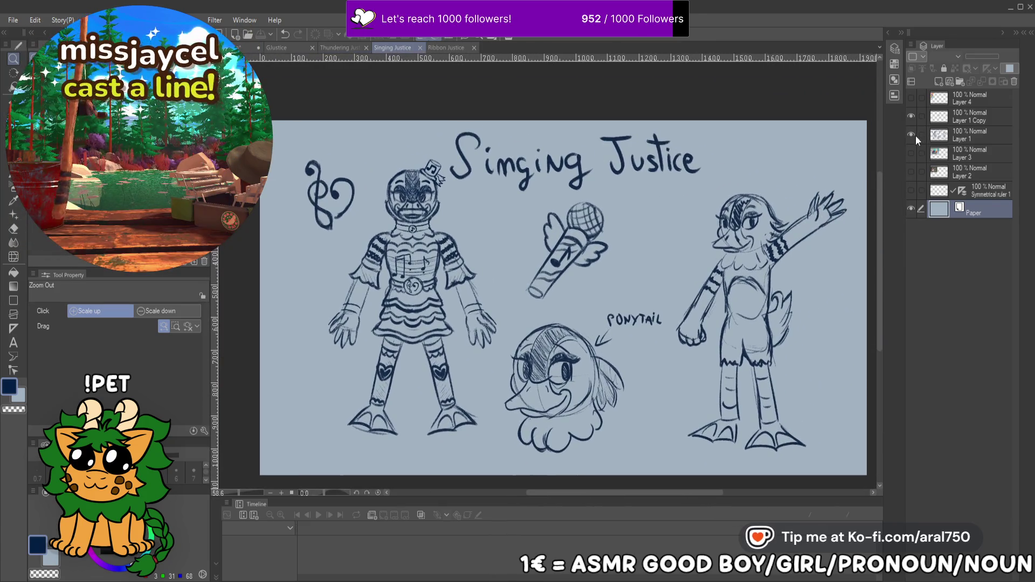
Cut the left character out of Layer 1 with a freehand selection and paste it onto its own layer
{"action": "left_click", "coordinate": [911, 134]}
{"action": "left_click", "coordinate": [911, 135]}
{"action": "left_click", "coordinate": [952, 134]}
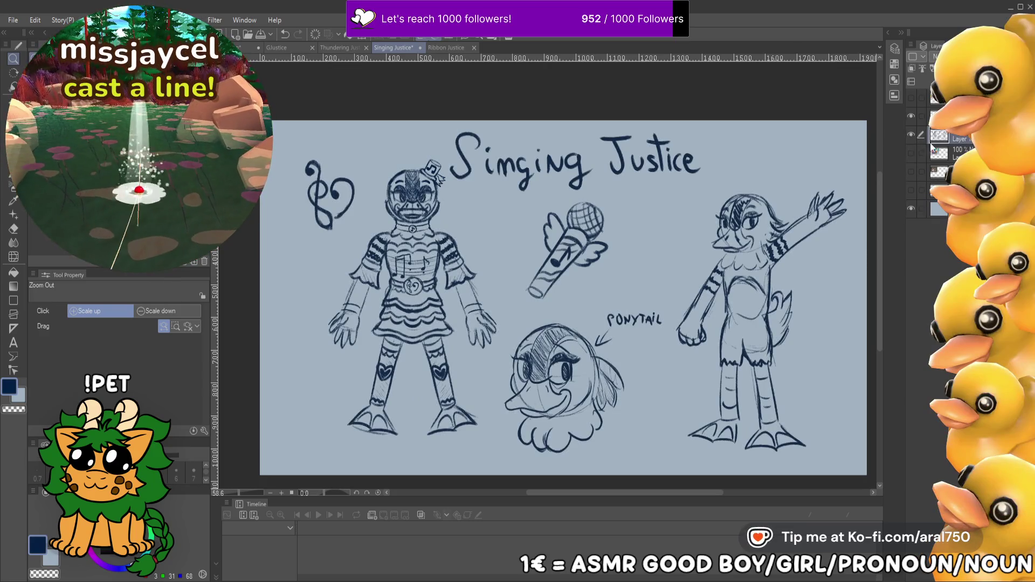
{"action": "key", "text": "m"}
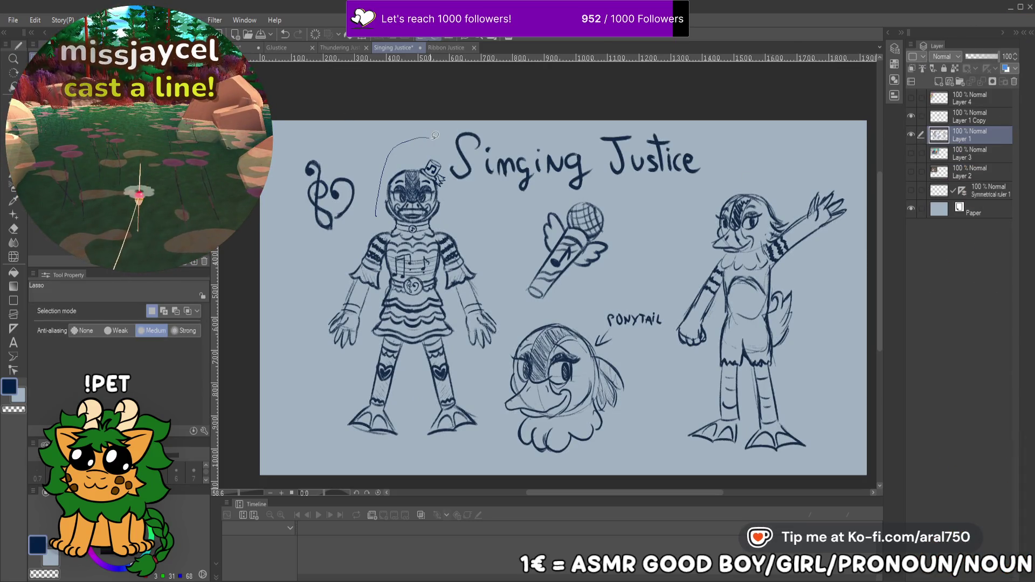
{"action": "mouse_move", "coordinate": [483, 232]}
{"action": "left_mouse_down"}
{"action": "mouse_move", "coordinate": [501, 331]}
{"action": "mouse_move", "coordinate": [456, 458]}
{"action": "mouse_move", "coordinate": [285, 350]}
{"action": "mouse_move", "coordinate": [358, 215]}
{"action": "left_mouse_up"}
{"action": "key", "text": "Delete"}
{"action": "key", "text": "ctrl+v"}
{"action": "key", "text": "ctrl+t"}
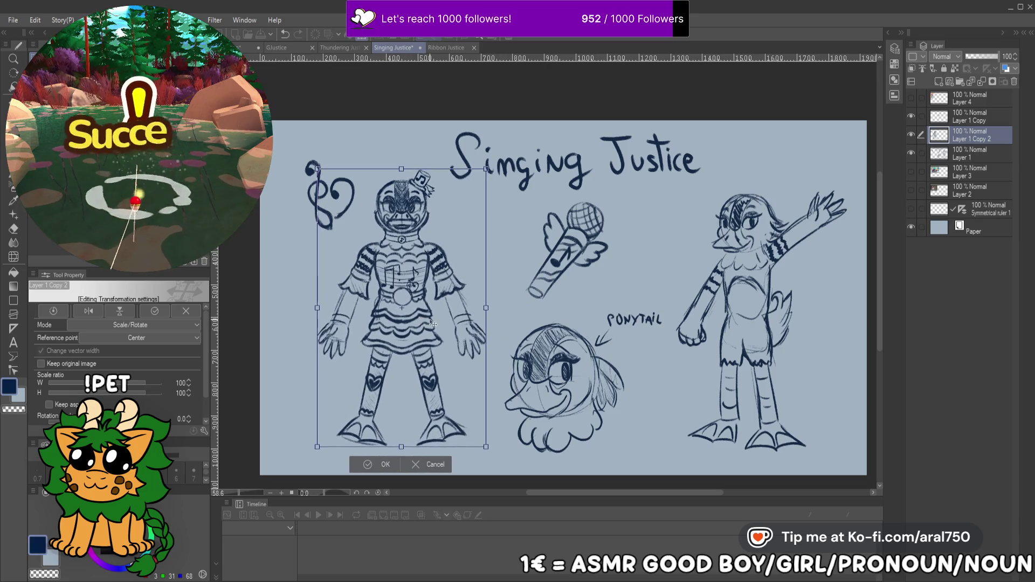
{"action": "key", "text": "Return"}
Move Layer 1 Copy below Layer 1 Copy 2, checking each layer's contents by toggling visibility
{"action": "left_click", "coordinate": [911, 154]}
{"action": "left_click", "coordinate": [911, 153]}
{"action": "left_click", "coordinate": [938, 155]}
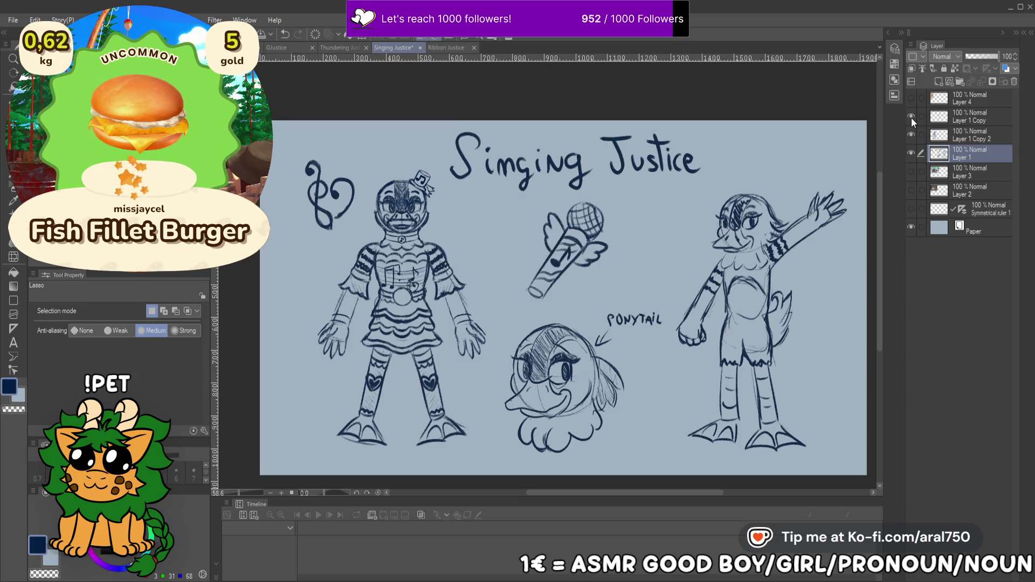
{"action": "left_click_drag", "start_coordinate": [956, 119], "coordinate": [967, 146]}
{"action": "left_click", "coordinate": [968, 158], "text": "ctrl"}
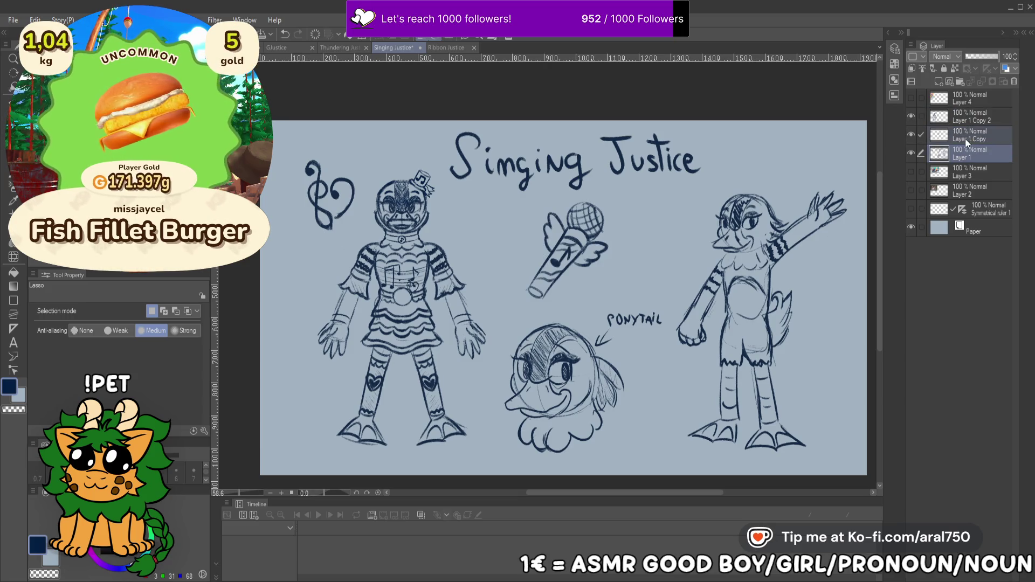
{"action": "left_click", "coordinate": [978, 131]}
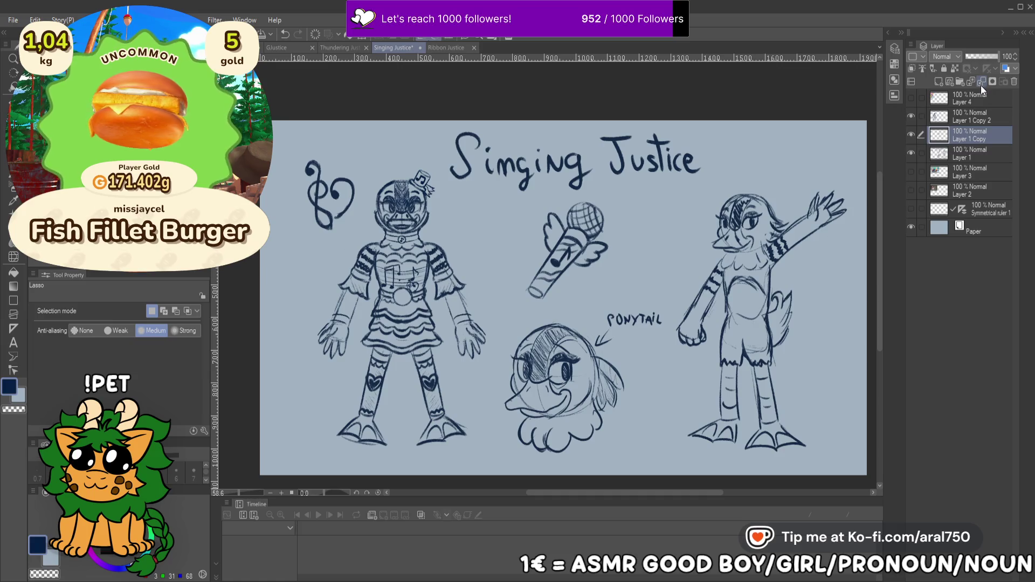
{"action": "left_click", "coordinate": [911, 135]}
{"action": "key", "text": "ctrl+z"}
{"action": "key", "text": "ctrl+z"}
{"action": "key", "text": "ctrl+z"}
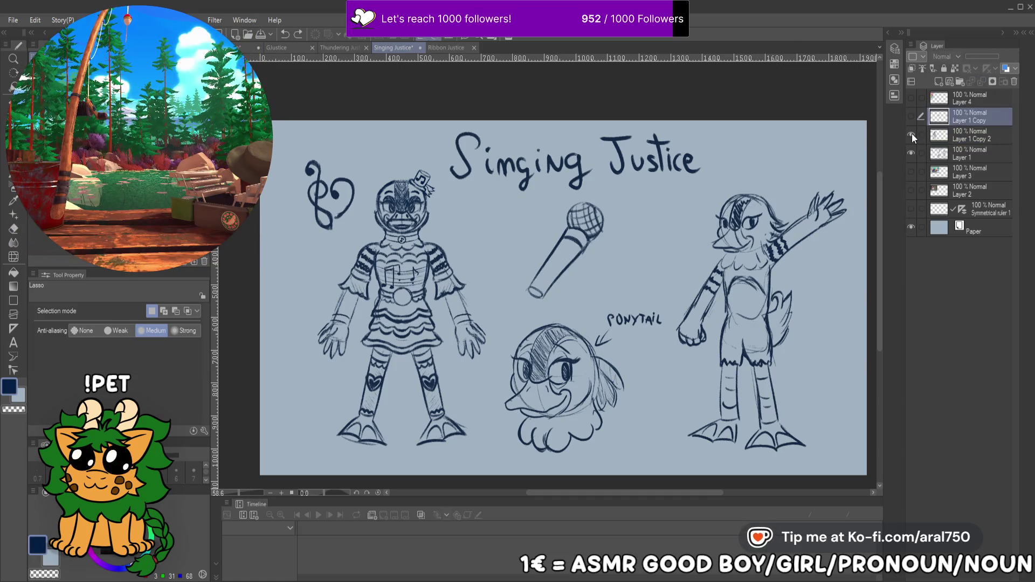
{"action": "key", "text": "ctrl+y"}
{"action": "key", "text": "ctrl+y"}
{"action": "key", "text": "ctrl+y"}
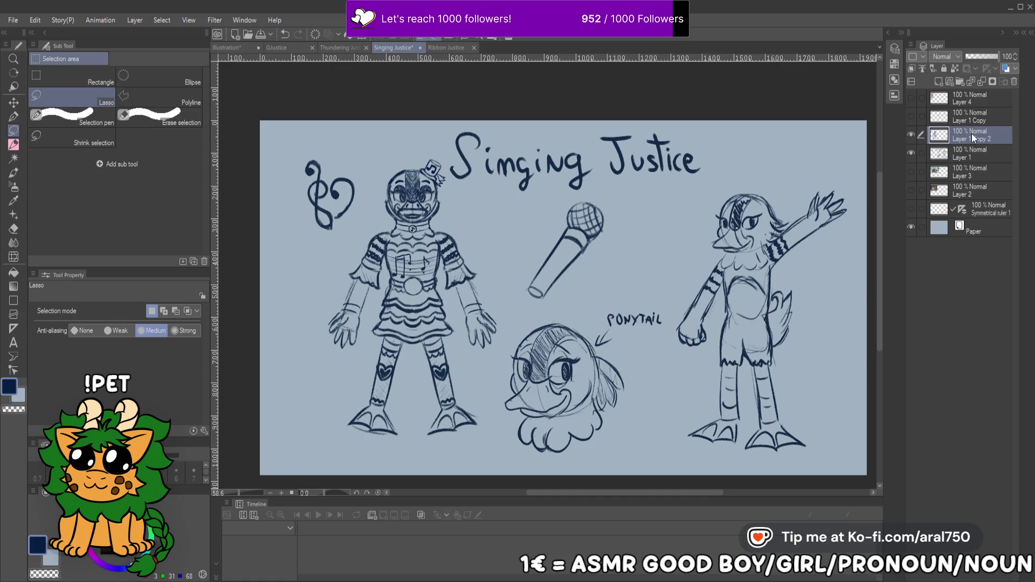
{"action": "left_click", "coordinate": [972, 121]}
{"action": "left_click", "coordinate": [912, 117]}
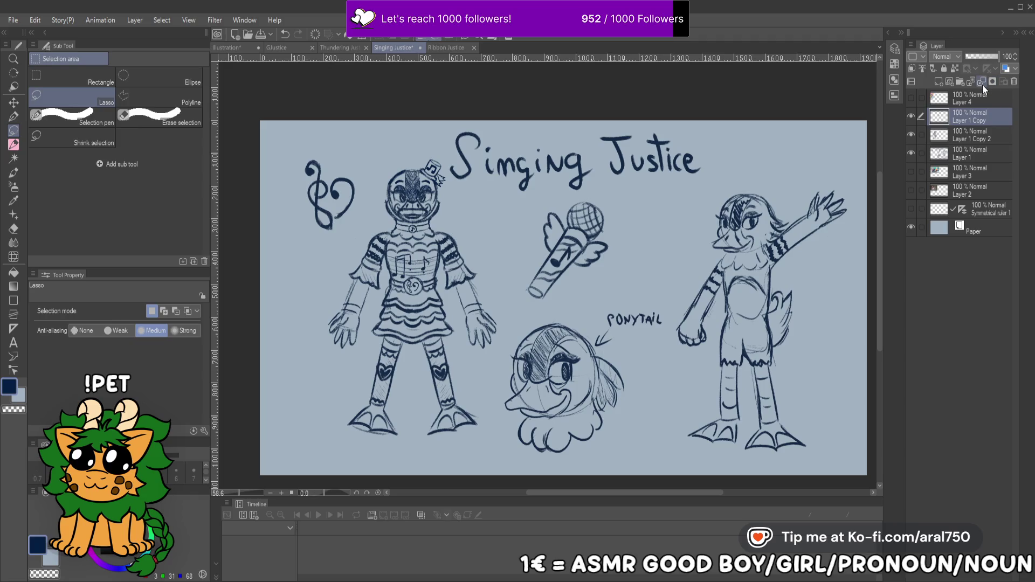
Merge Layer 1 Copy into Layer 1 Copy 2, then merge that down into Layer 1
{"action": "left_click", "coordinate": [981, 83]}
{"action": "left_click", "coordinate": [911, 116]}
{"action": "left_click", "coordinate": [911, 116]}
{"action": "left_click", "coordinate": [965, 135]}
{"action": "left_click", "coordinate": [912, 135]}
{"action": "left_click", "coordinate": [911, 134]}
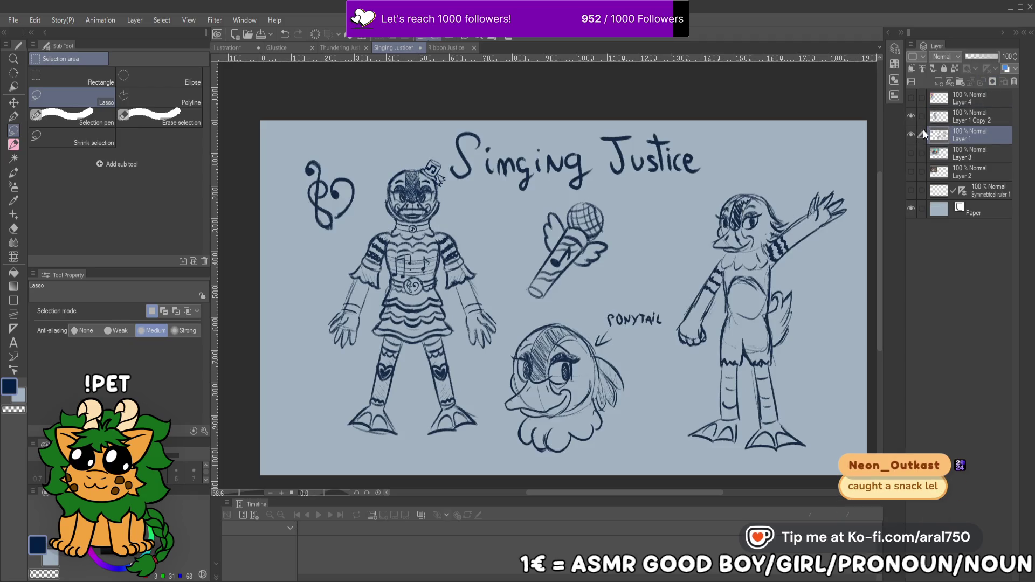
{"action": "left_click", "coordinate": [978, 119]}
{"action": "left_click", "coordinate": [991, 82]}
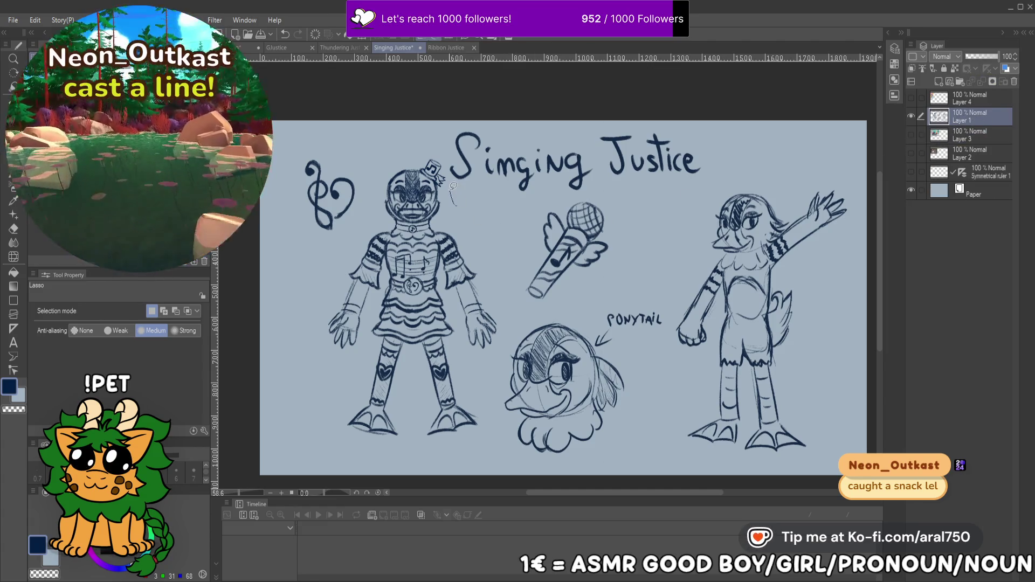
Lasso the left character, cut it and paste it onto a new layer
{"action": "mouse_move", "coordinate": [455, 205]}
{"action": "left_mouse_down"}
{"action": "mouse_move", "coordinate": [376, 190]}
{"action": "mouse_move", "coordinate": [300, 332]}
{"action": "mouse_move", "coordinate": [447, 465]}
{"action": "mouse_move", "coordinate": [487, 402]}
{"action": "mouse_move", "coordinate": [497, 277]}
{"action": "left_mouse_up"}
{"action": "key", "text": "ctrl+x"}
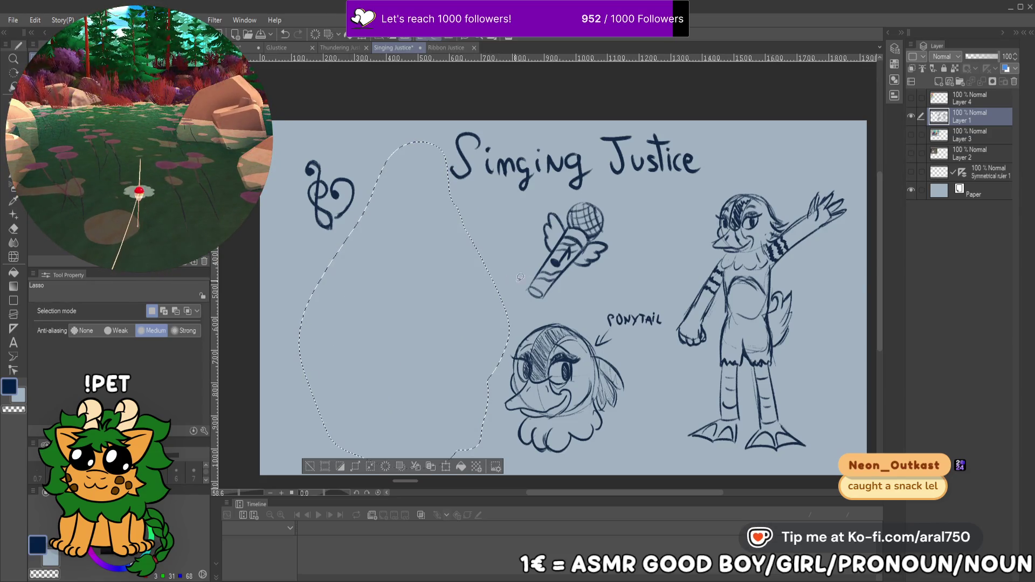
{"action": "key", "text": "ctrl+v"}
{"action": "key", "text": "ctrl+d"}
Cut the duck head from Layer 1 and paste it onto its own layer
{"action": "left_click_drag", "start_coordinate": [557, 304], "coordinate": [506, 333]}
{"action": "left_click_drag", "start_coordinate": [521, 461], "coordinate": [648, 381]}
{"action": "left_click_drag", "start_coordinate": [650, 279], "coordinate": [651, 281]}
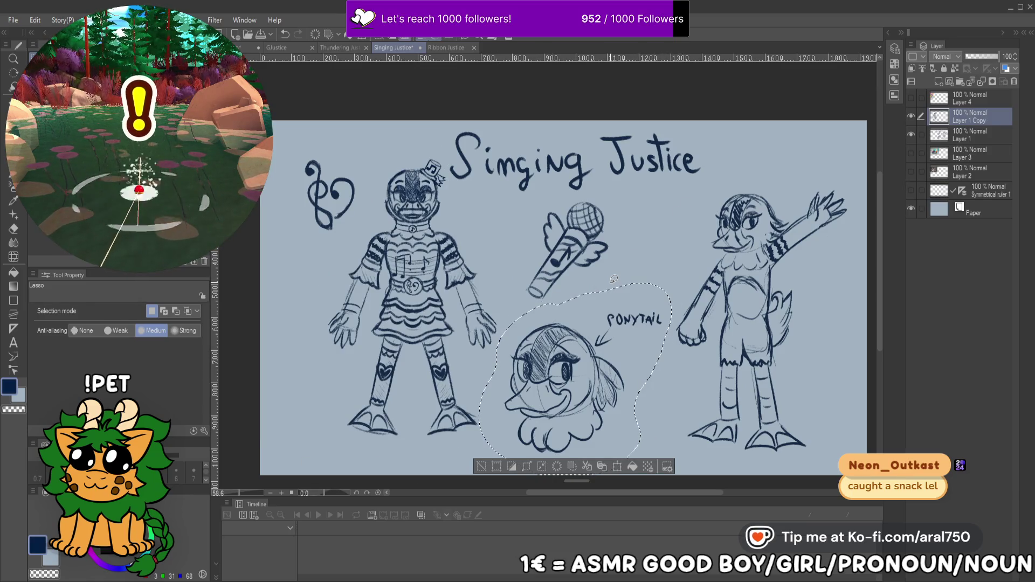
{"action": "key", "text": "ctrl+d"}
{"action": "left_click", "coordinate": [946, 136]}
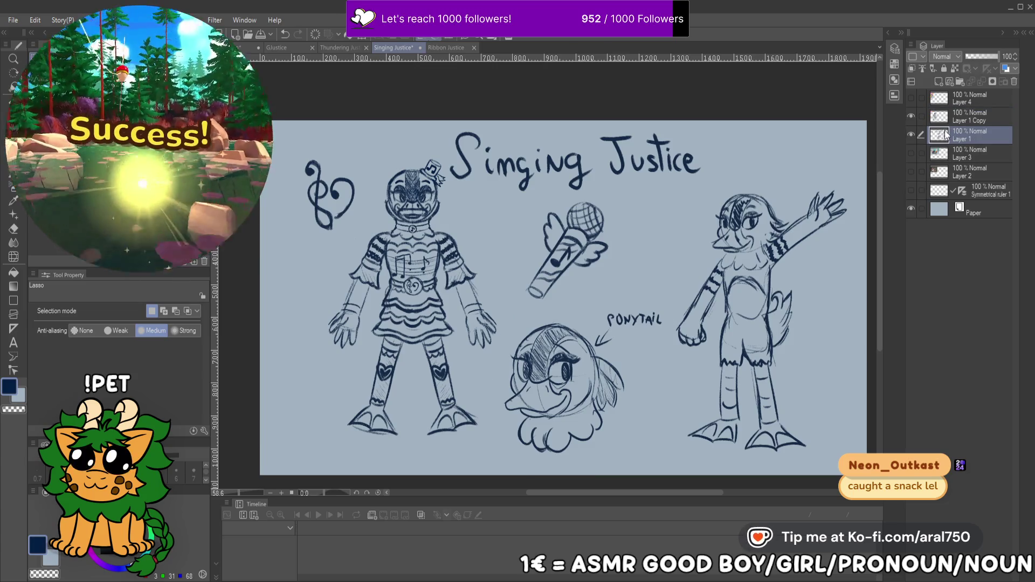
{"action": "key", "text": "ctrl+z"}
{"action": "key", "text": "ctrl+x"}
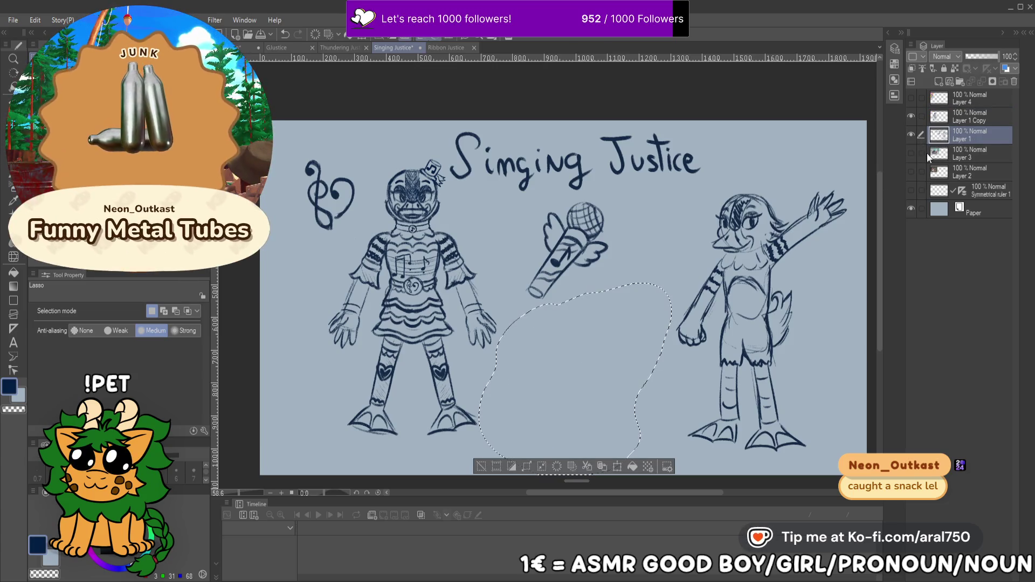
{"action": "key", "text": "ctrl+v"}
{"action": "key", "text": "ctrl+d"}
{"action": "left_click", "coordinate": [924, 156]}
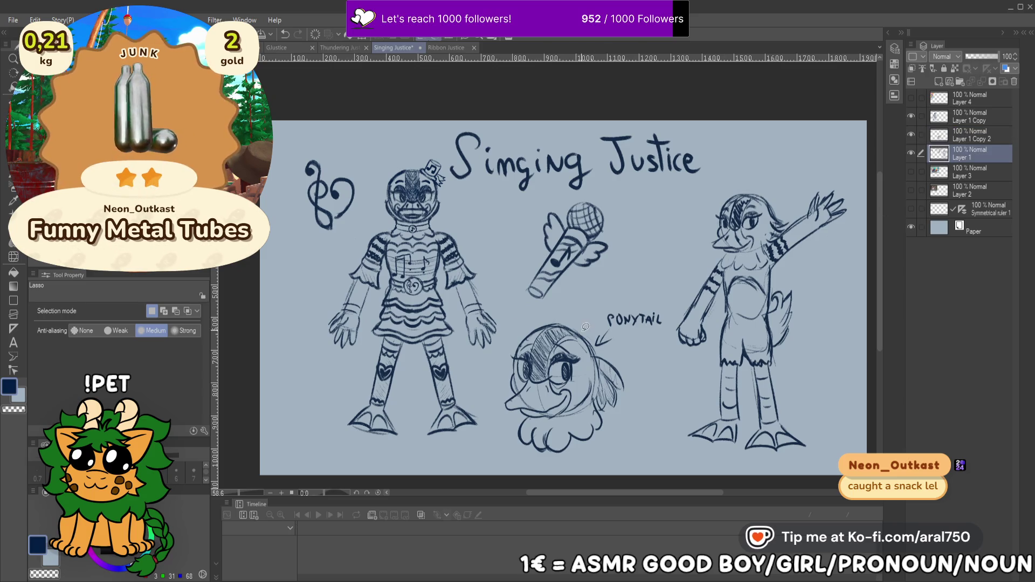
Cut the winged microphone from Layer 1 and paste it onto its own layer
{"action": "mouse_move", "coordinate": [595, 285]}
{"action": "left_mouse_down"}
{"action": "mouse_move", "coordinate": [588, 192]}
{"action": "mouse_move", "coordinate": [512, 270]}
{"action": "mouse_move", "coordinate": [585, 291]}
{"action": "left_mouse_up"}
{"action": "key", "text": "ctrl+x"}
{"action": "key", "text": "ctrl+v"}
{"action": "key", "text": "ctrl+t"}
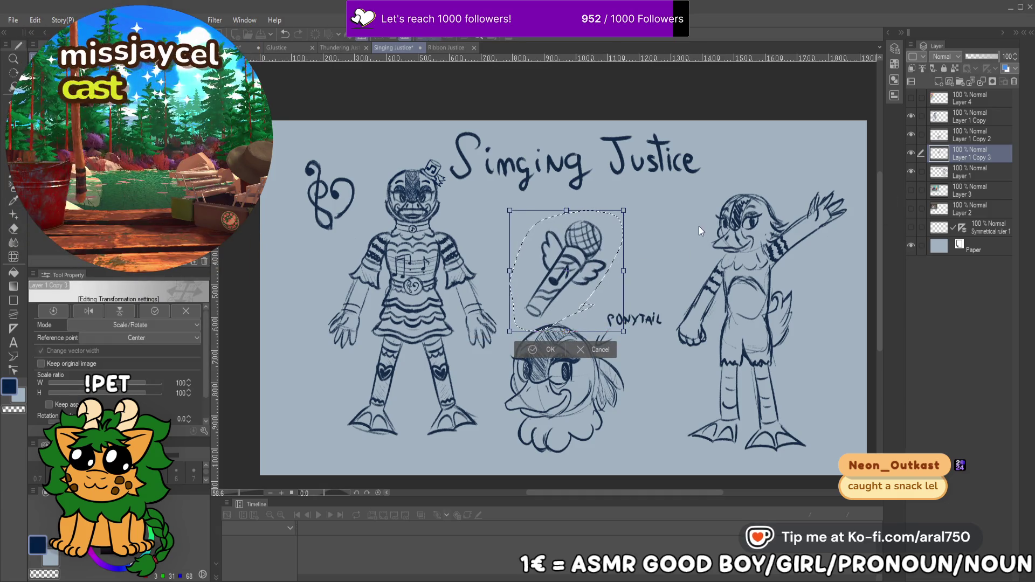
{"action": "key", "text": "Return"}
Lasso the right figure, cut it from Layer 1 and paste it onto its own layer
{"action": "left_click_drag", "start_coordinate": [690, 241], "coordinate": [777, 169]}
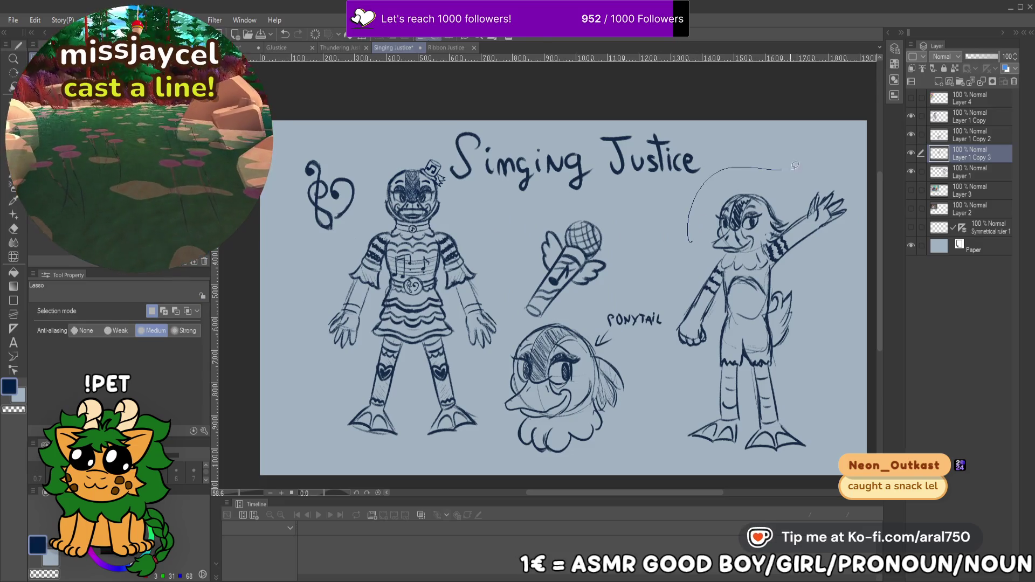
{"action": "mouse_move", "coordinate": [862, 243]}
{"action": "left_mouse_down"}
{"action": "mouse_move", "coordinate": [814, 475]}
{"action": "mouse_move", "coordinate": [668, 362]}
{"action": "mouse_move", "coordinate": [687, 246]}
{"action": "left_mouse_up"}
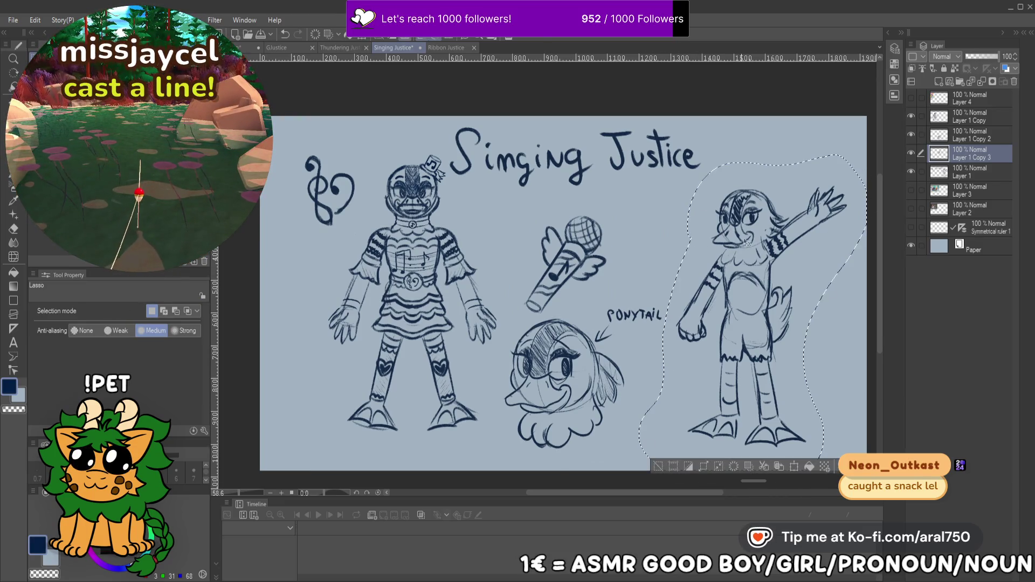
{"action": "key", "text": "ctrl+x"}
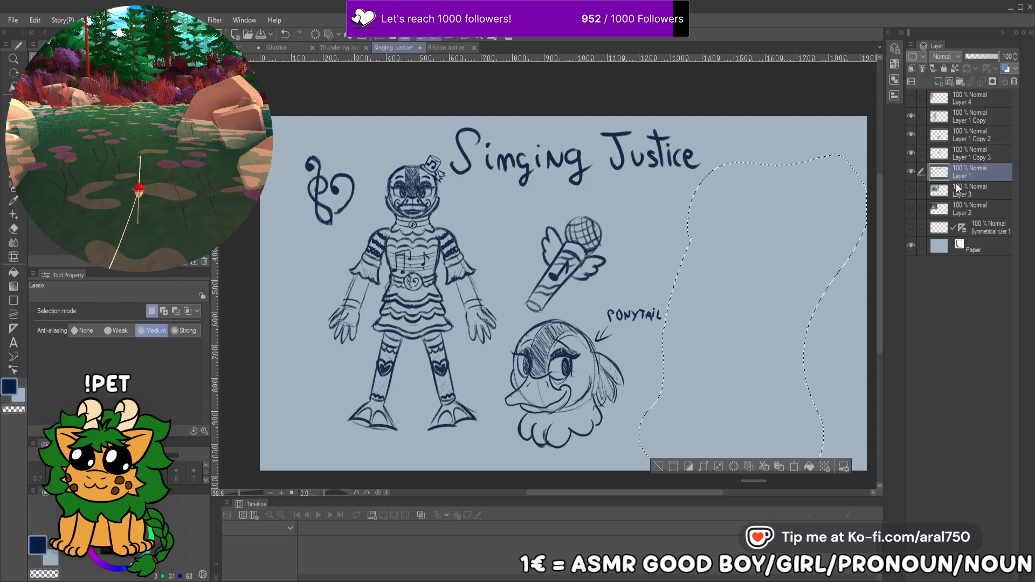
{"action": "key", "text": "ctrl+v"}
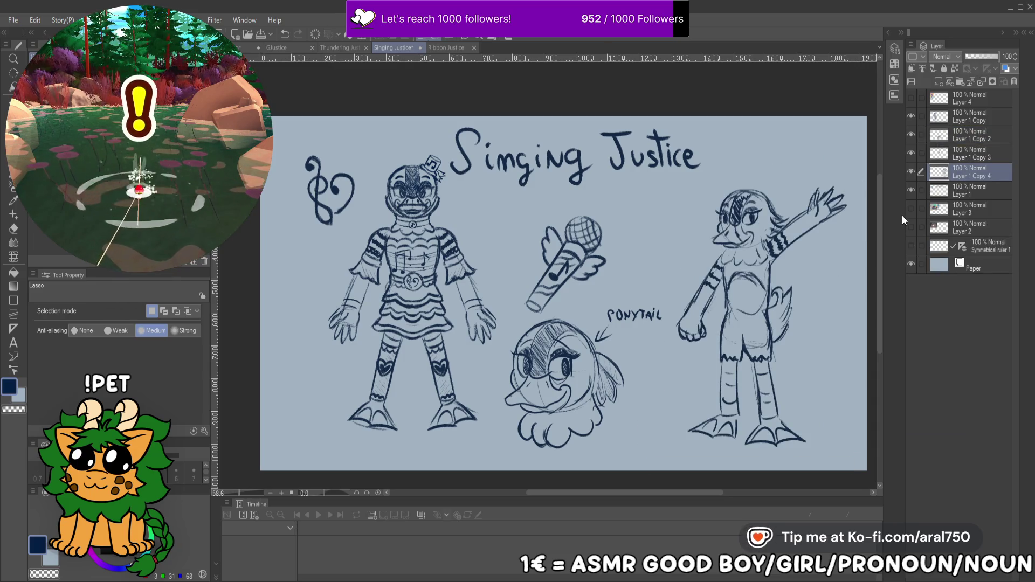